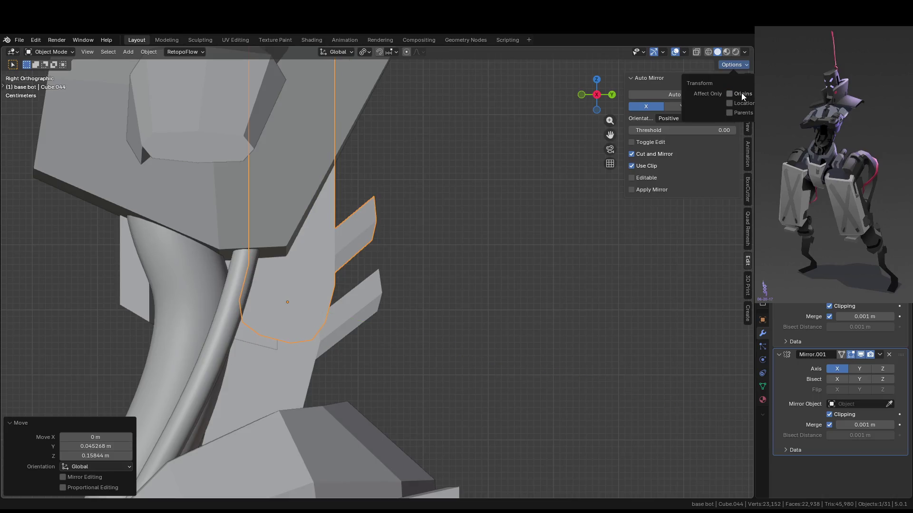
# Tilt the thin neck plate Cube.044 slightly about the X axis.
pyautogui.press('r')
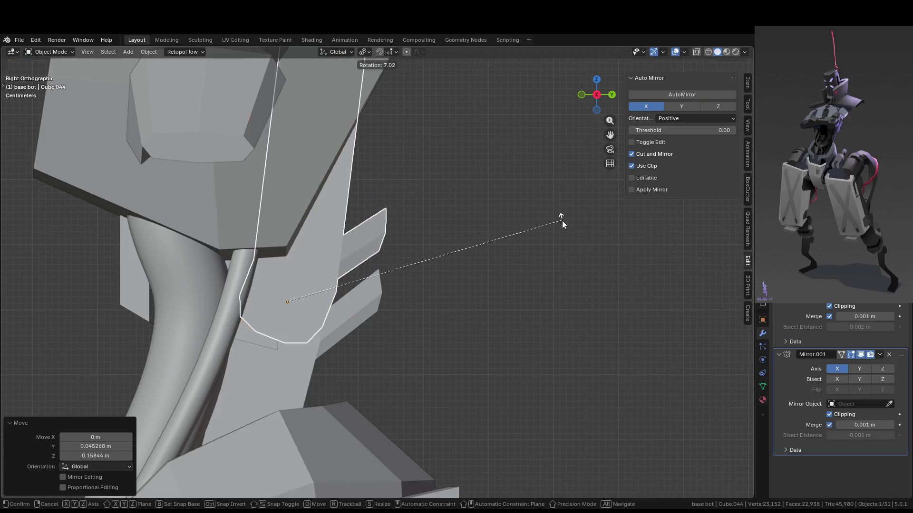
pyautogui.press('Escape')
pyautogui.moveTo(484, 239)
pyautogui.mouseDown(button='middle')
pyautogui.moveTo(515, 210)
pyautogui.moveTo(590, 200)
pyautogui.moveTo(601, 185)
pyautogui.moveTo(615, 193)
pyautogui.mouseUp(button='middle')
pyautogui.press('r')
pyautogui.press('x')
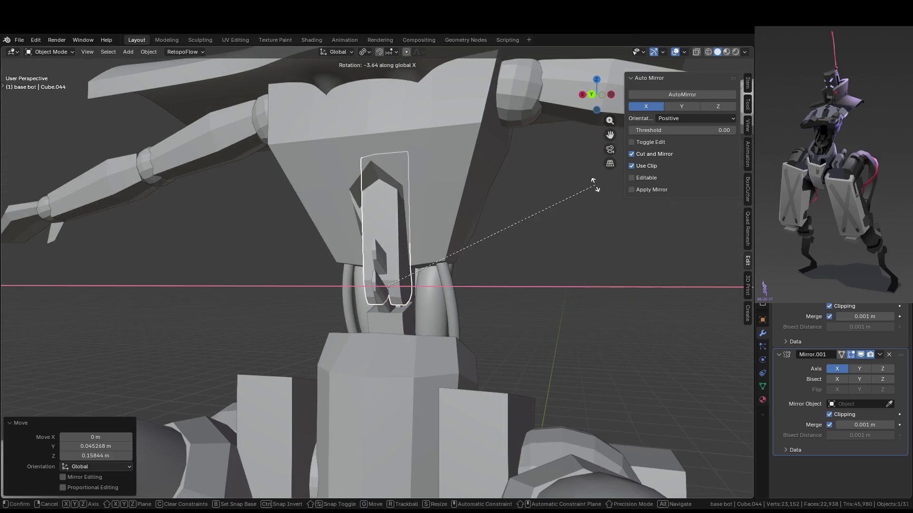
pyautogui.moveTo(564, 208)
pyautogui.mouseDown(button='middle')
pyautogui.moveTo(597, 248)
pyautogui.moveTo(491, 267)
pyautogui.moveTo(526, 261)
pyautogui.moveTo(473, 206)
pyautogui.moveTo(409, 167)
pyautogui.moveTo(385, 172)
pyautogui.moveTo(346, 210)
pyautogui.moveTo(349, 169)
pyautogui.mouseUp(button='middle')
pyautogui.press('Escape')
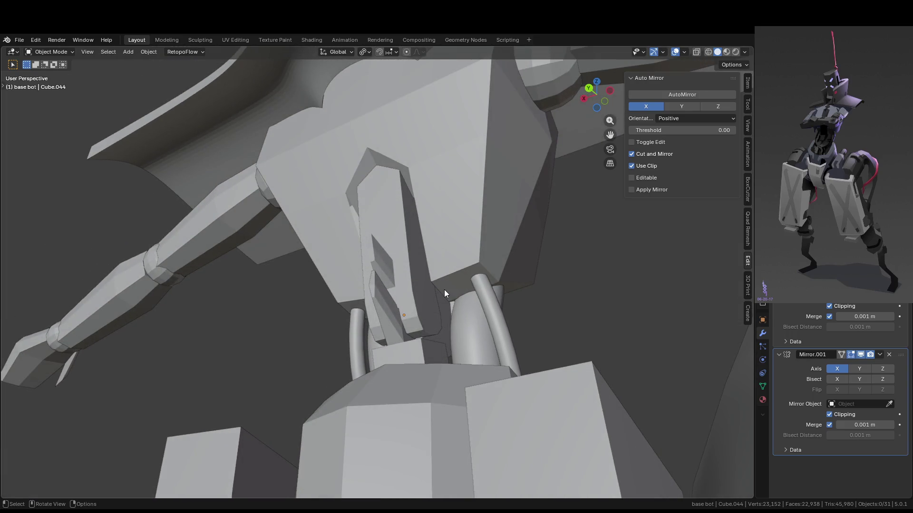
# Select the chest armour Cube.022 and frame it in the view.
pyautogui.moveTo(434, 284)
pyautogui.mouseDown(button='middle')
pyautogui.moveTo(435, 242)
pyautogui.moveTo(396, 204)
pyautogui.moveTo(483, 232)
pyautogui.moveTo(425, 228)
pyautogui.moveTo(410, 202)
pyautogui.moveTo(414, 283)
pyautogui.moveTo(412, 242)
pyautogui.moveTo(570, 295)
pyautogui.moveTo(586, 287)
pyautogui.moveTo(472, 244)
pyautogui.mouseUp(button='middle')
pyautogui.click(428, 226)
pyautogui.press('KP_Divide')
pyautogui.press('KP_Divide')
pyautogui.scroll(4, 417, 215)
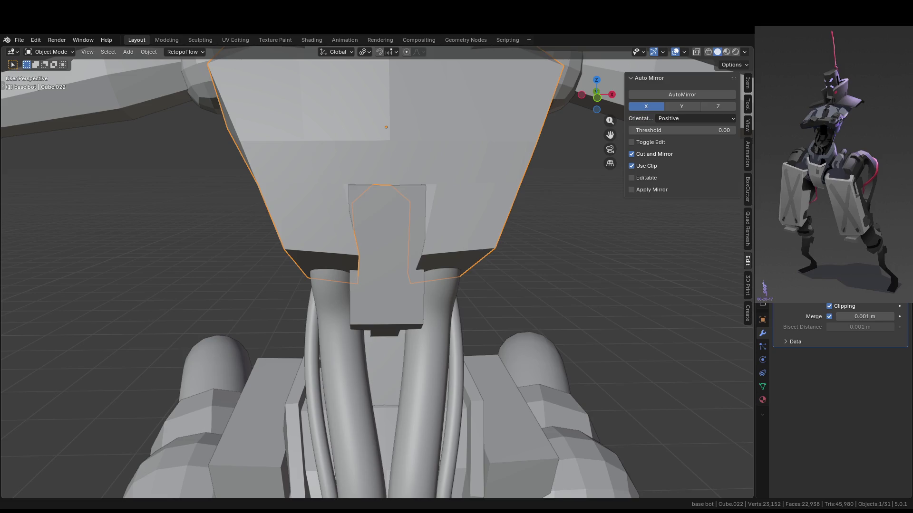
# Slide two chest armour vertices beside the spine plate notch along their edges.
pyautogui.moveTo(328, 292); pyautogui.dragTo(344, 255, button='middle')
pyautogui.press('Tab')
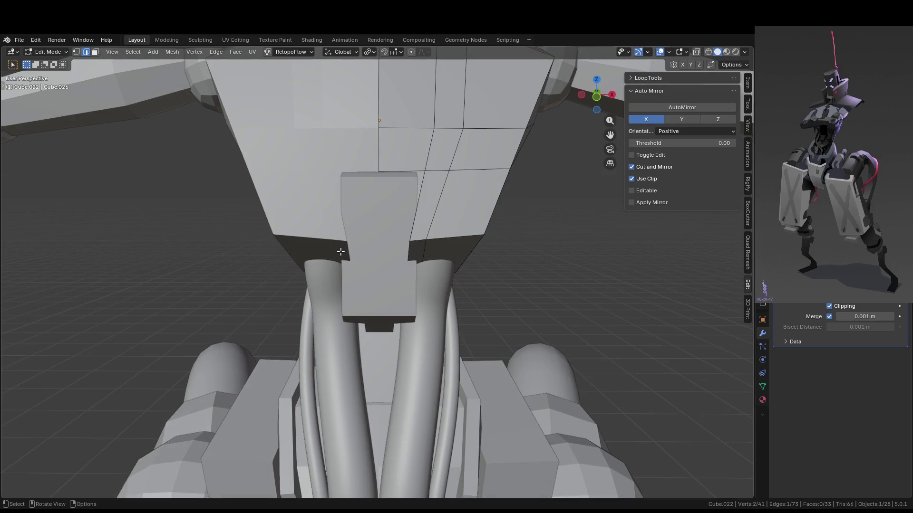
pyautogui.scroll(2, 422, 205)
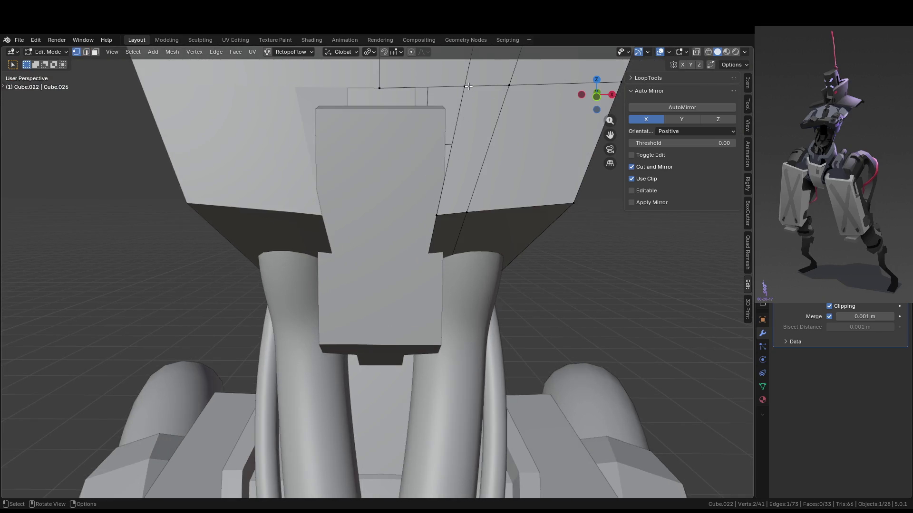
pyautogui.press('g')
pyautogui.press('g')
pyautogui.click(466, 123)
pyautogui.press('g')
pyautogui.press('g')
pyautogui.click(426, 123)
pyautogui.scroll(-5, 426, 124)
pyautogui.press('Tab')
# Move a lower-edge chest armour vertex 0.008507 m along X, then select the spine plate.
pyautogui.click(486, 295)
pyautogui.moveTo(486, 295)
pyautogui.mouseDown(button='middle')
pyautogui.moveTo(401, 272)
pyautogui.moveTo(487, 275)
pyautogui.mouseUp(button='middle')
pyautogui.scroll(5, 443, 239)
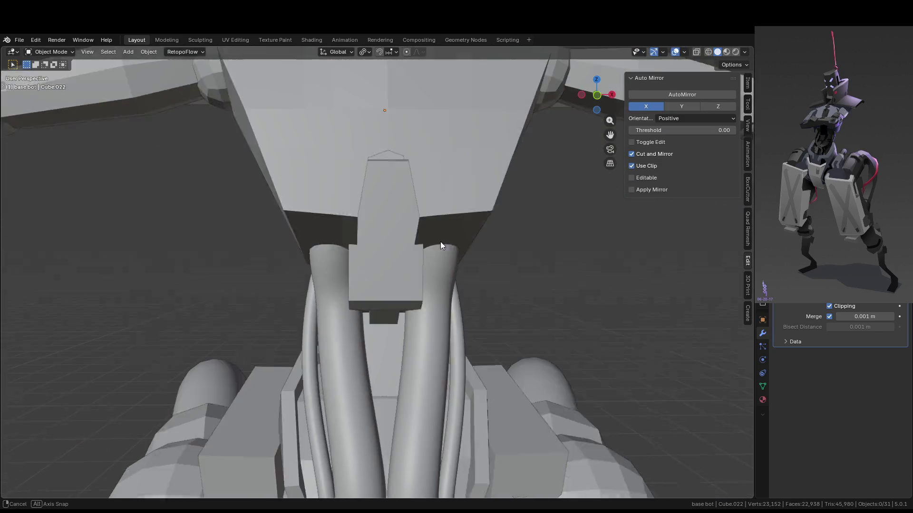
pyautogui.click(438, 218)
pyautogui.press('Tab')
pyautogui.click(424, 203)
pyautogui.click(460, 201)
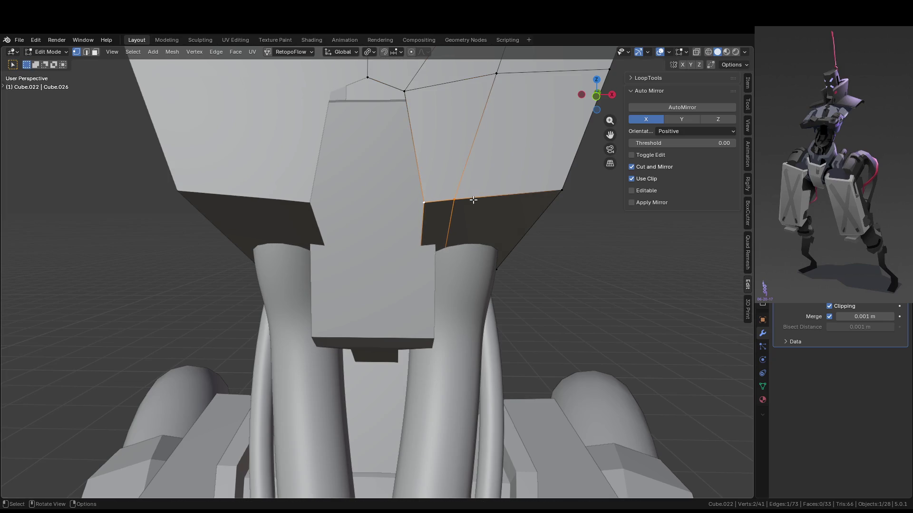
pyautogui.moveTo(472, 200); pyautogui.dragTo(485, 207, button='middle')
pyautogui.press('g')
pyautogui.press('x')
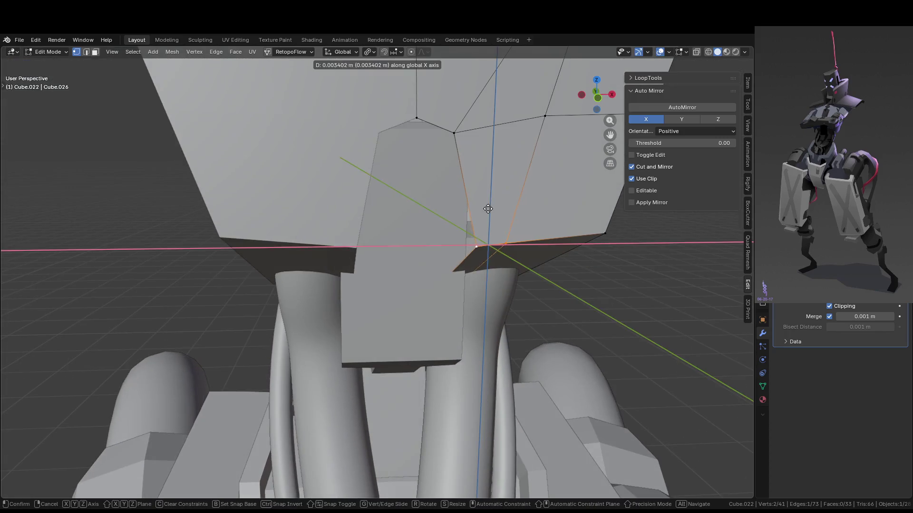
pyautogui.click(492, 209)
pyautogui.press('Tab')
pyautogui.click(372, 246)
pyautogui.moveTo(371, 246)
pyautogui.mouseDown(button='middle')
pyautogui.moveTo(419, 269)
pyautogui.moveTo(433, 260)
pyautogui.mouseUp(button='middle')
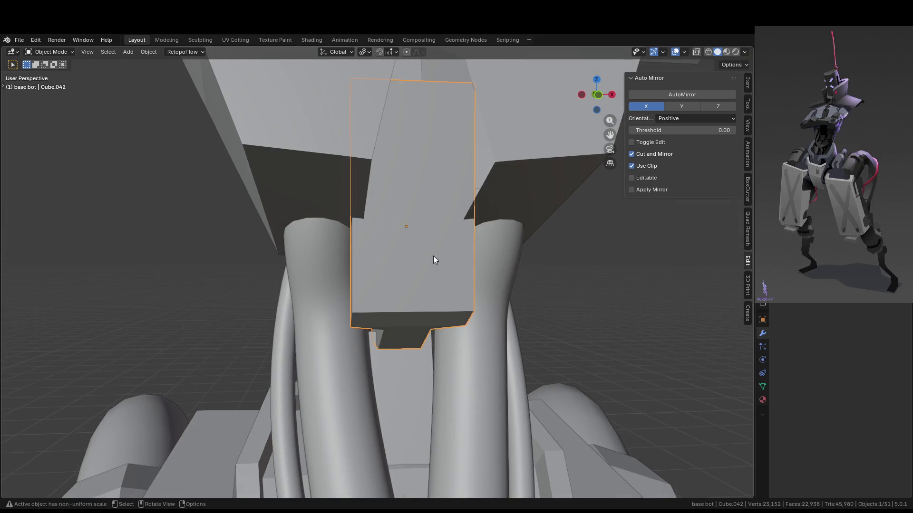
# Edge-slide the chest armour edge beside the neck notch by factor 0.505.
pyautogui.scroll(-5, 432, 255)
pyautogui.moveTo(433, 257)
pyautogui.mouseDown(button='middle')
pyautogui.moveTo(415, 265)
pyautogui.moveTo(368, 221)
pyautogui.mouseUp(button='middle')
pyautogui.scroll(4, 416, 264)
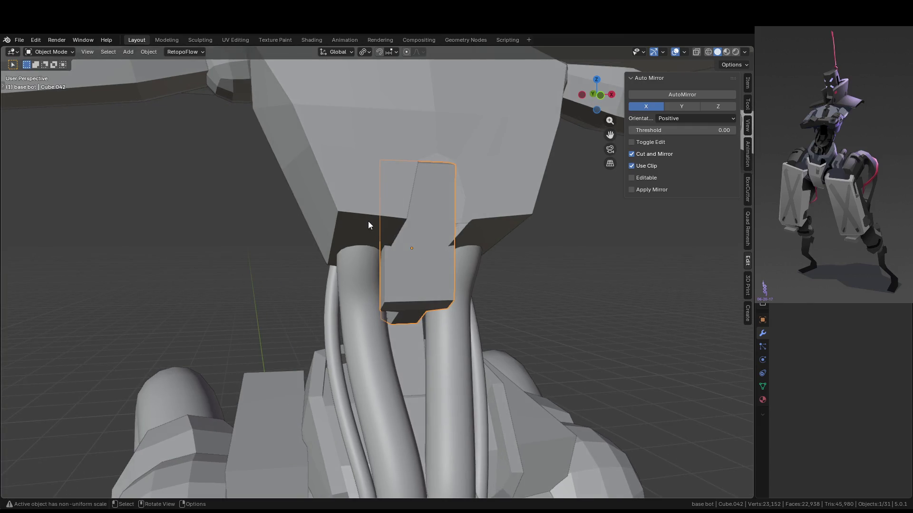
pyautogui.click(368, 221)
pyautogui.scroll(4, 398, 245)
pyautogui.press('Tab')
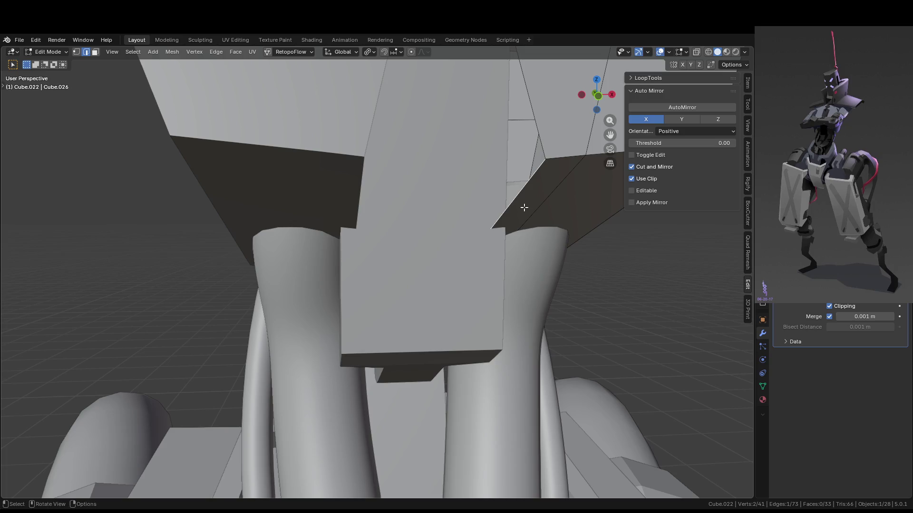
pyautogui.moveTo(524, 207); pyautogui.dragTo(500, 226, button='middle')
pyautogui.press('g')
pyautogui.press('g')
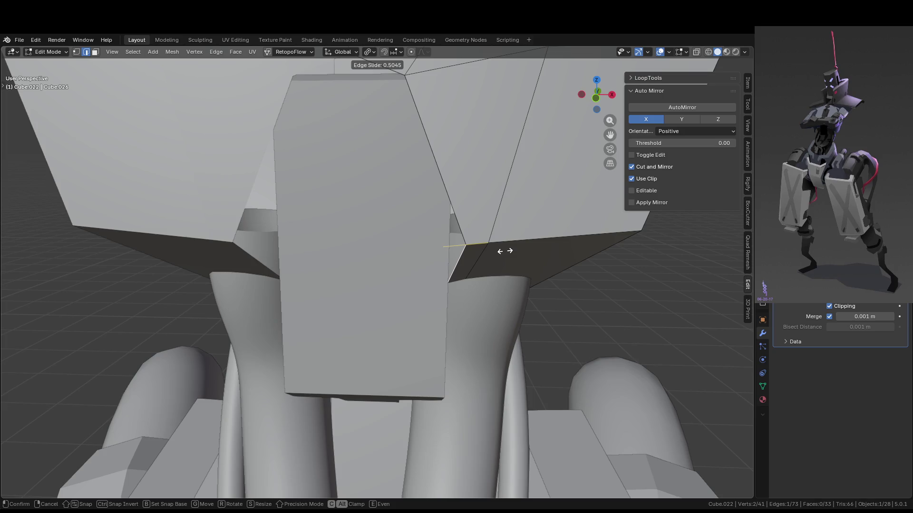
pyautogui.click(505, 251)
# Leave Edit Mode, orbit to a side view of the shoulder, and re-enter Edit Mode.
pyautogui.scroll(-5, 506, 252)
pyautogui.moveTo(505, 252); pyautogui.dragTo(516, 224, button='middle')
pyautogui.press('Tab')
pyautogui.moveTo(552, 265)
pyautogui.mouseDown(button='middle')
pyautogui.moveTo(515, 288)
pyautogui.moveTo(544, 240)
pyautogui.mouseUp(button='middle')
pyautogui.moveTo(419, 202)
pyautogui.mouseDown(button='middle')
pyautogui.moveTo(429, 167)
pyautogui.moveTo(509, 148)
pyautogui.moveTo(509, 114)
pyautogui.mouseUp(button='middle')
pyautogui.press('Tab')
# Switch the active selection tool to Select Box.
pyautogui.press('w')
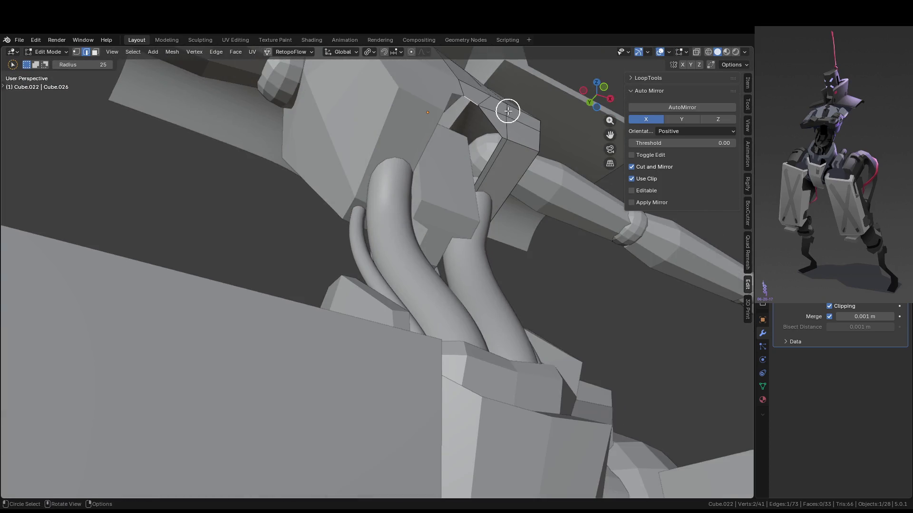
pyautogui.rightClick(509, 112)
pyautogui.press('Escape')
pyautogui.moveTo(521, 77)
pyautogui.mouseDown(button='middle')
pyautogui.moveTo(467, 203)
pyautogui.moveTo(72, 86)
pyautogui.mouseUp(button='middle')
pyautogui.rightClick(130, 164)
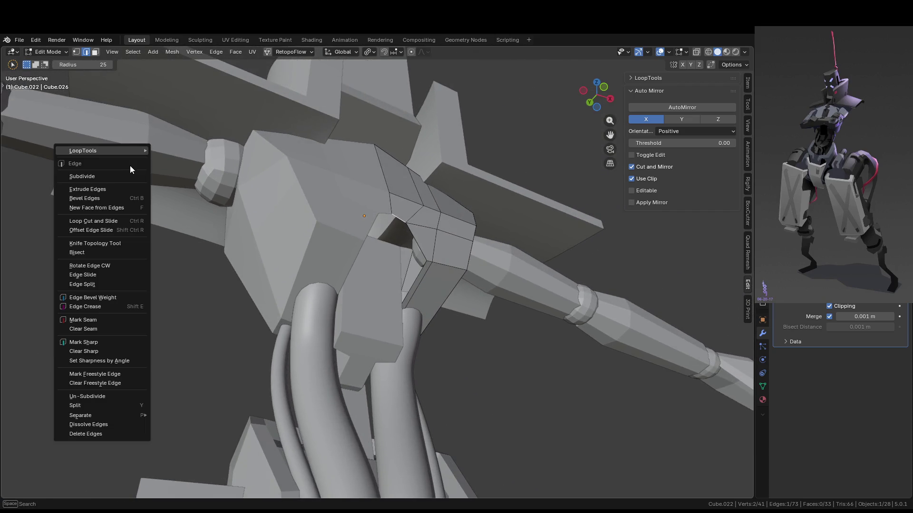
pyautogui.press('Escape')
pyautogui.click(5, 79)
pyautogui.moveTo(30, 81)
pyautogui.mouseDown()
pyautogui.moveTo(68, 90)
pyautogui.moveTo(31, 110)
pyautogui.mouseUp()
pyautogui.click(39, 125)
# Extrude the shoulder edge of the chest armour along Y.
pyautogui.moveTo(345, 163); pyautogui.dragTo(452, 176, button='middle')
pyautogui.press('e')
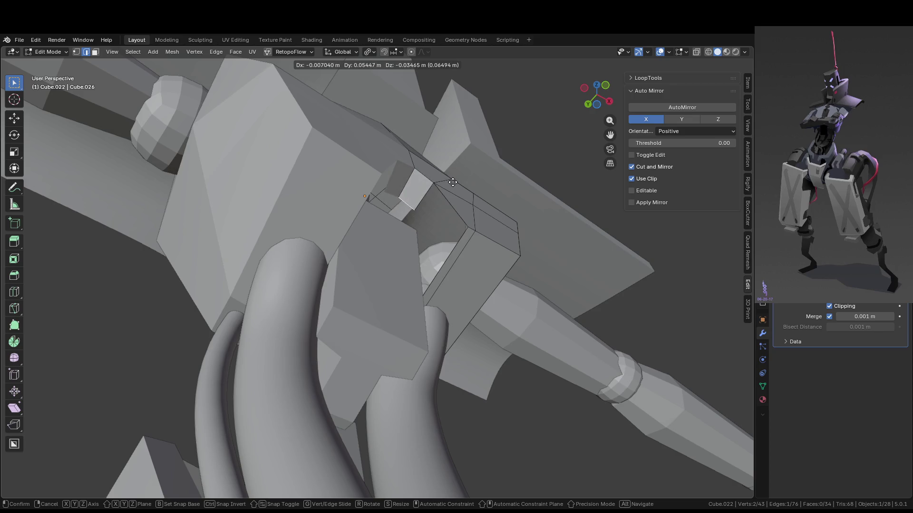
pyautogui.press('y')
pyautogui.click(444, 190)
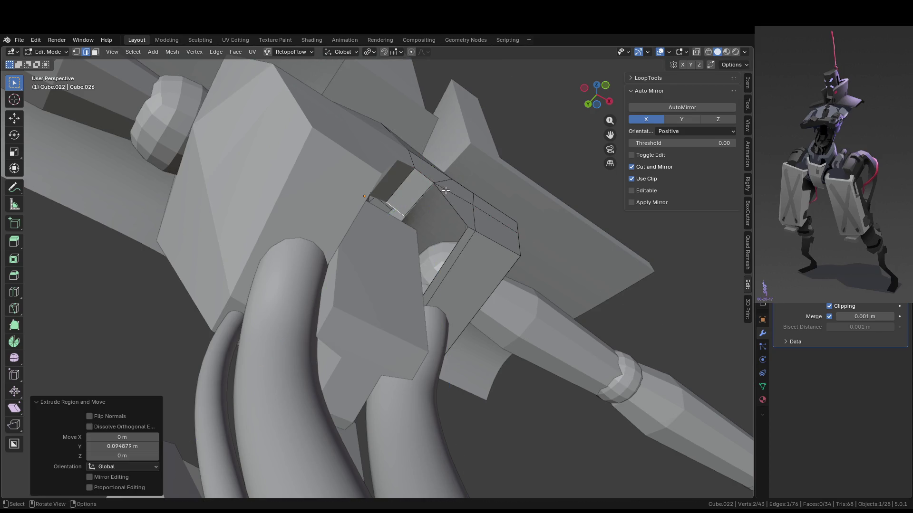
# Lower the extruded edge 0.022579 m along Z, then exit Edit Mode.
pyautogui.moveTo(444, 190); pyautogui.dragTo(417, 247, button='middle')
pyautogui.press('g')
pyautogui.press('z')
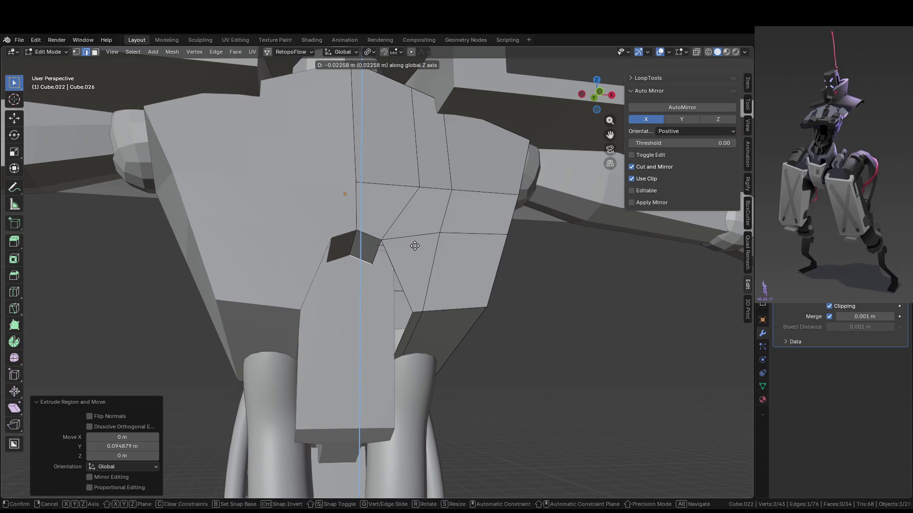
pyautogui.click(414, 246)
pyautogui.moveTo(415, 246)
pyautogui.mouseDown(button='middle')
pyautogui.moveTo(434, 248)
pyautogui.moveTo(361, 259)
pyautogui.moveTo(333, 276)
pyautogui.moveTo(327, 297)
pyautogui.moveTo(364, 301)
pyautogui.moveTo(351, 301)
pyautogui.moveTo(354, 292)
pyautogui.moveTo(367, 301)
pyautogui.moveTo(314, 305)
pyautogui.moveTo(388, 304)
pyautogui.moveTo(452, 284)
pyautogui.moveTo(401, 242)
pyautogui.mouseUp(button='middle')
pyautogui.press('Tab')
pyautogui.click(323, 313)
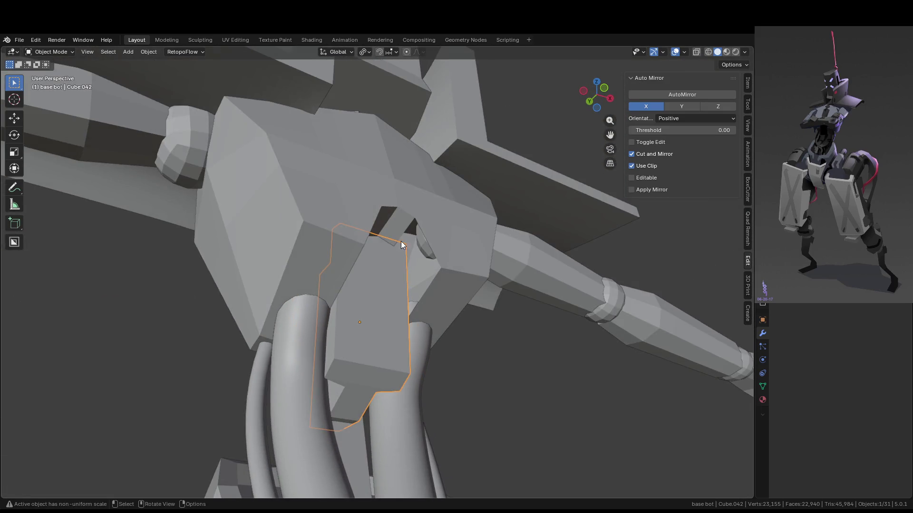
# Push a chest armour vertex at the neck notch 0.030014 m along Y.
pyautogui.click(398, 233)
pyautogui.scroll(3, 424, 217)
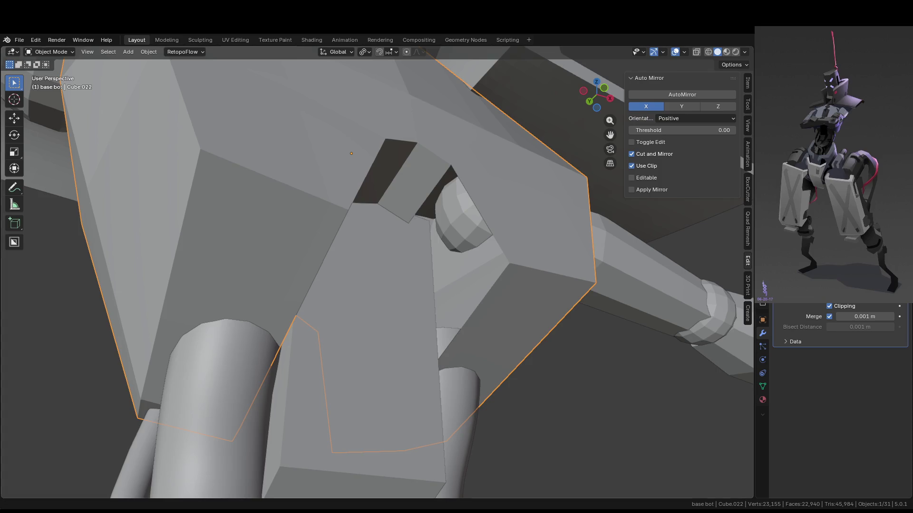
pyautogui.scroll(2, 429, 194)
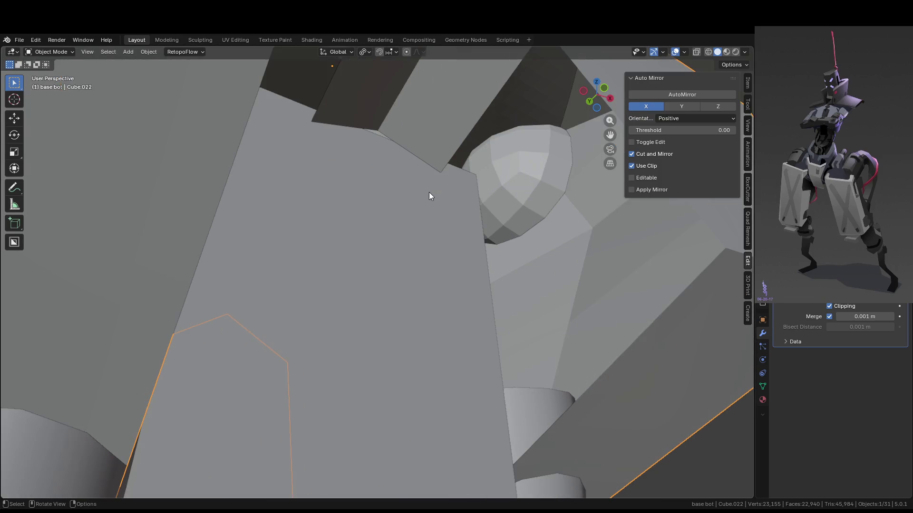
pyautogui.press('Tab')
pyautogui.moveTo(434, 152)
pyautogui.mouseDown(button='middle')
pyautogui.moveTo(310, 180)
pyautogui.moveTo(266, 140)
pyautogui.moveTo(361, 205)
pyautogui.moveTo(461, 253)
pyautogui.mouseUp(button='middle')
pyautogui.press('g')
pyautogui.press('y')
pyautogui.click(375, 215)
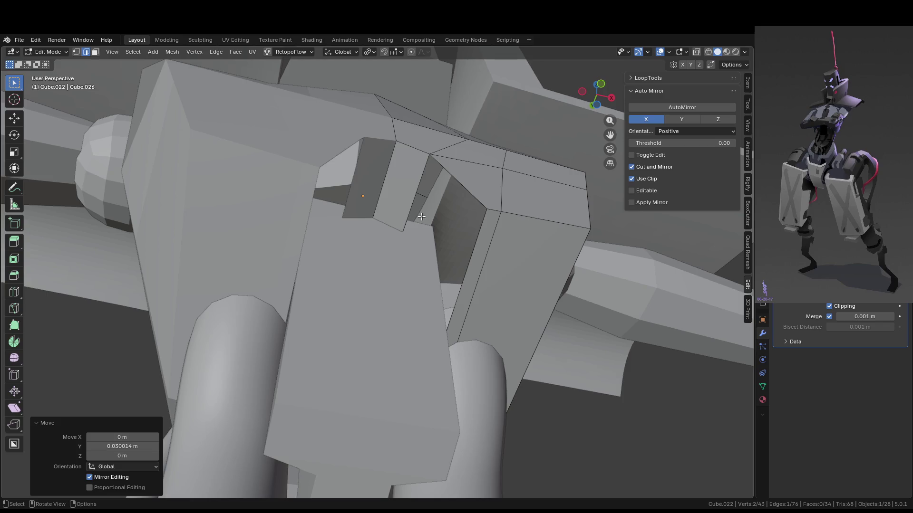
# Inspect the chest opening from a new angle and isolate the armour in local view.
pyautogui.moveTo(423, 220); pyautogui.dragTo(510, 245, button='middle')
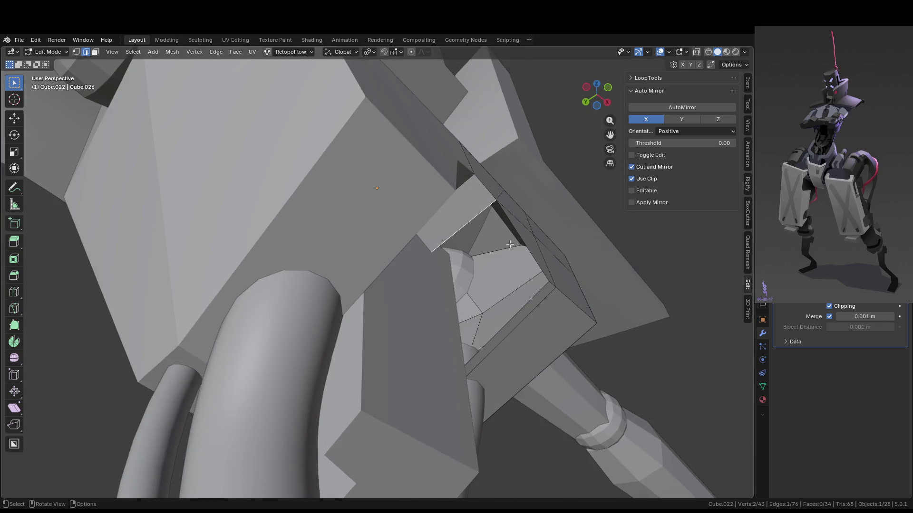
pyautogui.rightClick(531, 253)
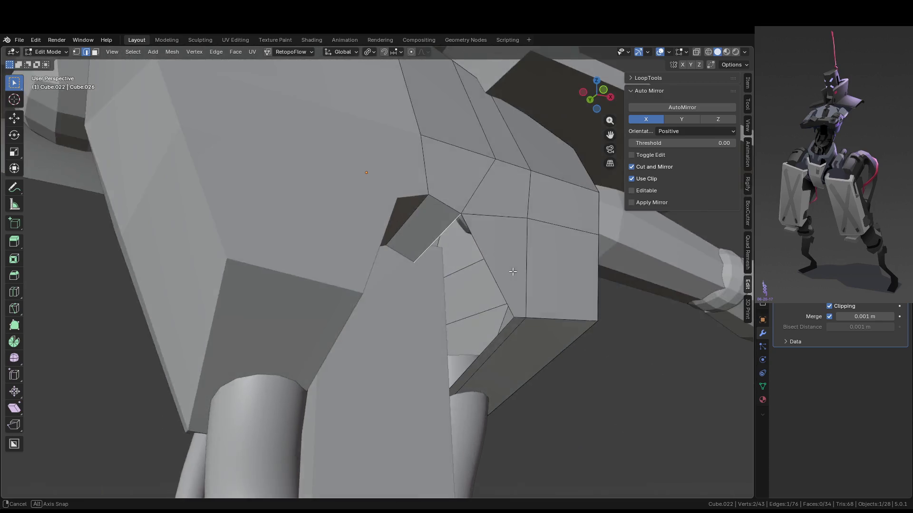
pyautogui.moveTo(535, 237)
pyautogui.mouseDown(button='middle')
pyautogui.moveTo(489, 270)
pyautogui.moveTo(499, 288)
pyautogui.moveTo(471, 281)
pyautogui.moveTo(411, 296)
pyautogui.moveTo(409, 286)
pyautogui.mouseUp(button='middle')
pyautogui.press('KP_Divide')
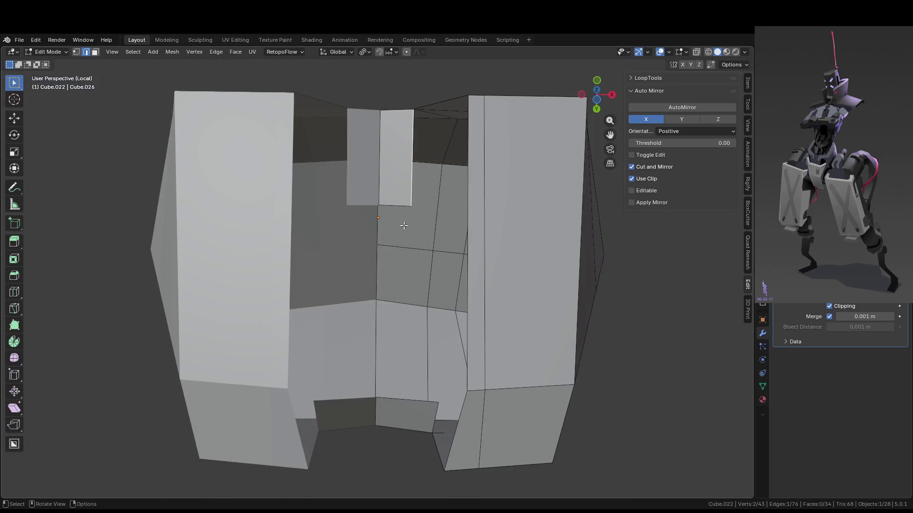
# Fill a face between the chest armour edges, redoing it with the bottom edge included.
pyautogui.press('f')
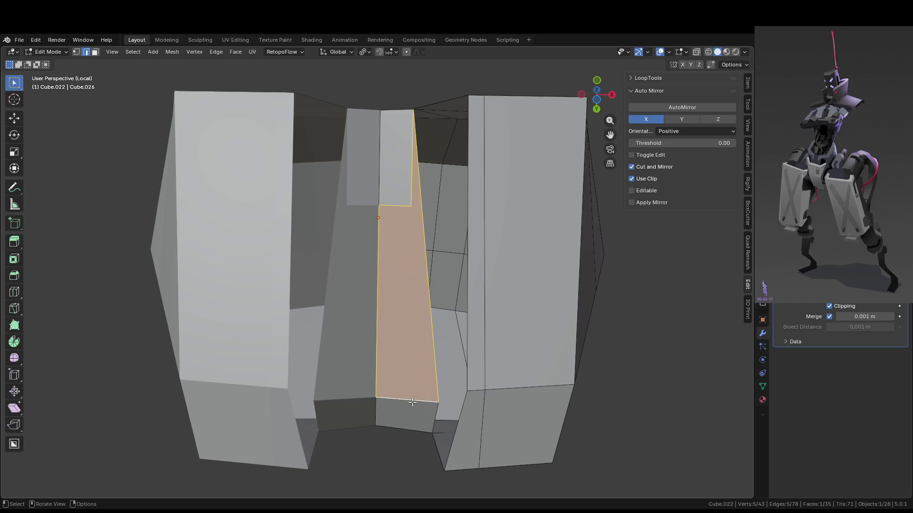
pyautogui.moveTo(436, 307); pyautogui.dragTo(396, 242, button='middle')
pyautogui.hotkey('ctrl', 'z')
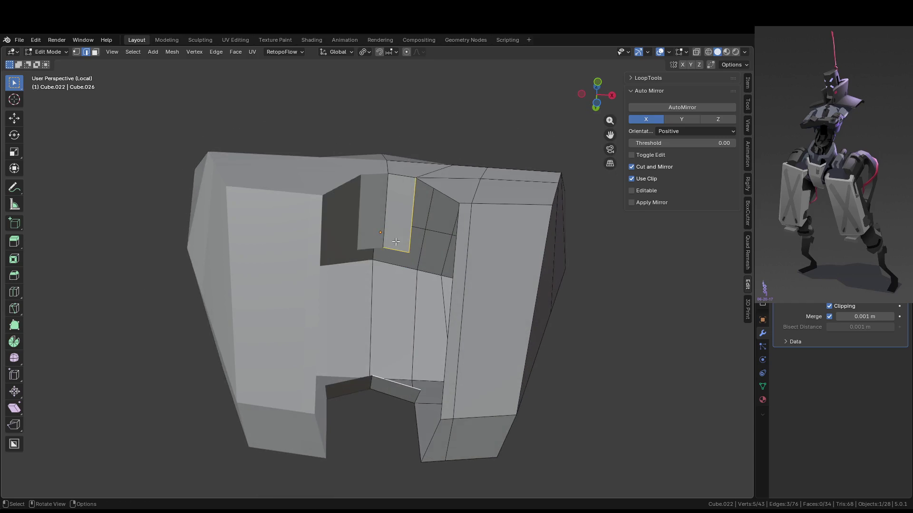
pyautogui.keyDown('shift'); pyautogui.click(402, 386); pyautogui.keyUp('shift')
pyautogui.press('f')
pyautogui.moveTo(402, 386)
pyautogui.mouseDown(button='middle')
pyautogui.moveTo(403, 374)
pyautogui.moveTo(466, 378)
pyautogui.moveTo(496, 350)
pyautogui.moveTo(485, 304)
pyautogui.moveTo(491, 322)
pyautogui.moveTo(503, 322)
pyautogui.moveTo(494, 304)
pyautogui.moveTo(484, 314)
pyautogui.mouseUp(button='middle')
pyautogui.press('Tab')
pyautogui.press('Tab')
# Fill the remaining gaps and thin sliver with faces, reaching 38 faces, then exit local view.
pyautogui.scroll(1, 484, 313)
pyautogui.click(501, 304)
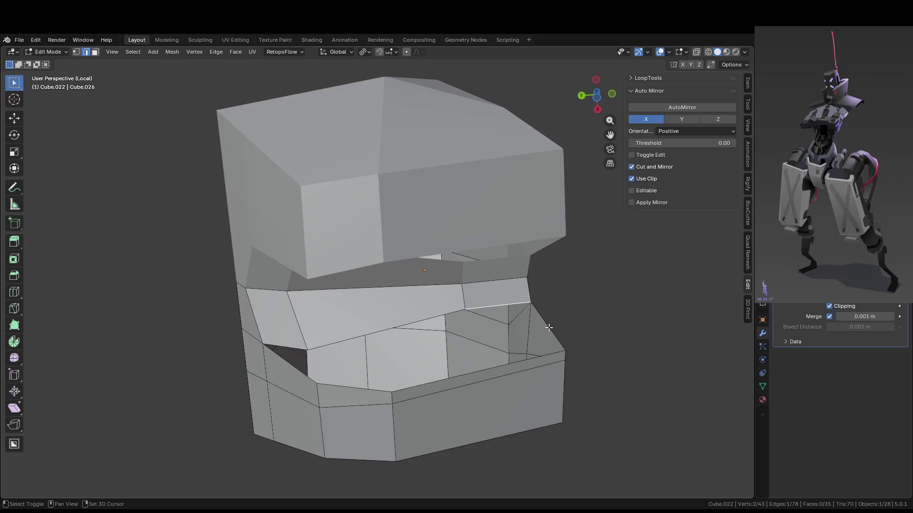
pyautogui.press('f')
pyautogui.moveTo(400, 349); pyautogui.dragTo(375, 349, button='middle')
pyautogui.click(403, 387)
pyautogui.press('f')
pyautogui.moveTo(402, 387); pyautogui.dragTo(410, 374, button='middle')
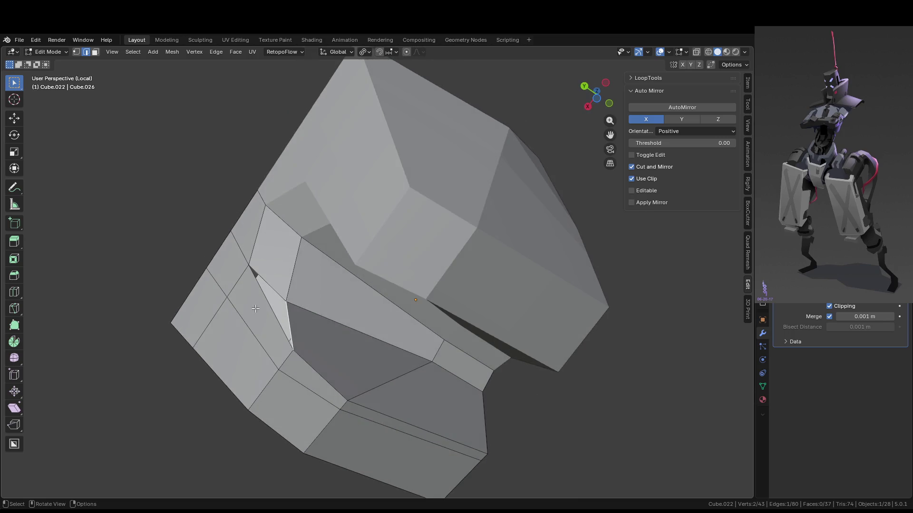
pyautogui.press('f')
pyautogui.moveTo(256, 312); pyautogui.dragTo(438, 389, button='middle')
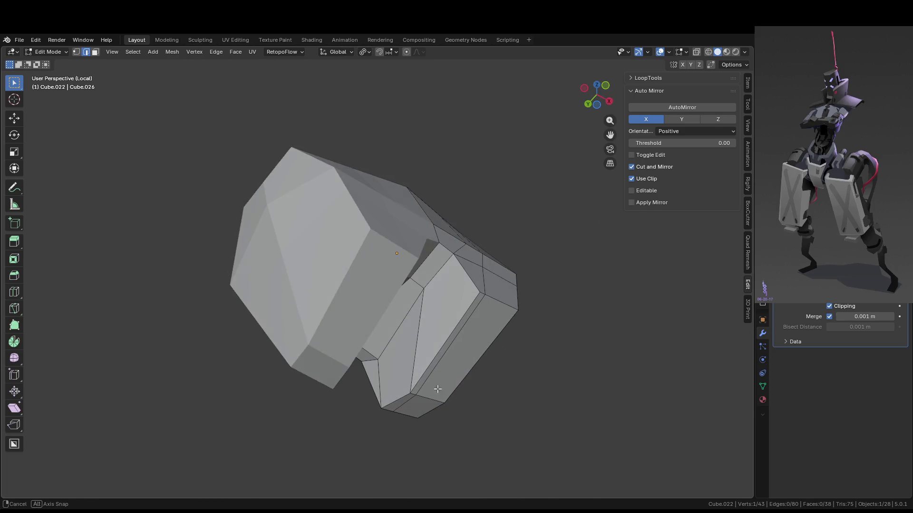
pyautogui.press('KP_Divide')
pyautogui.moveTo(488, 346)
pyautogui.mouseDown(button='middle')
pyautogui.moveTo(163, 367)
pyautogui.moveTo(435, 345)
pyautogui.mouseUp(button='middle')
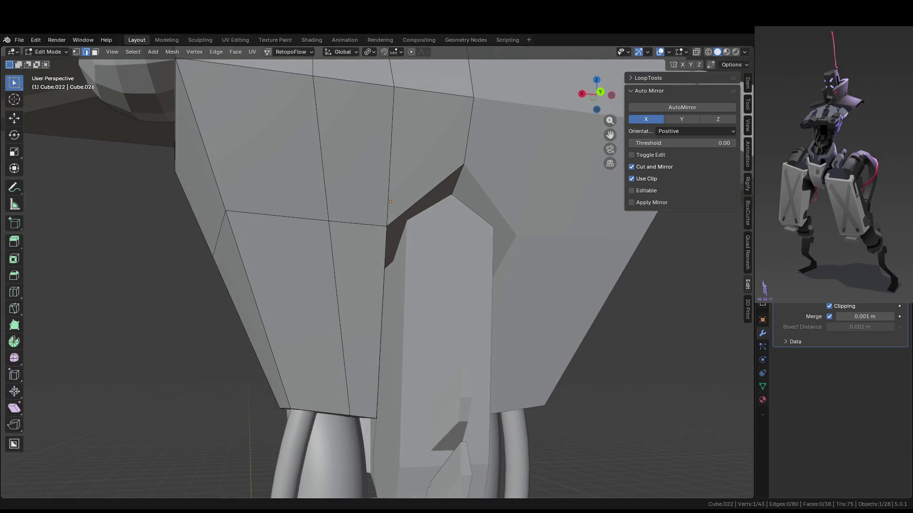
# Leave Edit Mode and clear the selection, viewing the chest from a new angle.
pyautogui.scroll(-3, 498, 268)
pyautogui.press('Tab')
pyautogui.moveTo(453, 292)
pyautogui.mouseDown(button='middle')
pyautogui.moveTo(535, 303)
pyautogui.moveTo(584, 348)
pyautogui.moveTo(377, 360)
pyautogui.moveTo(625, 326)
pyautogui.moveTo(606, 343)
pyautogui.moveTo(536, 295)
pyautogui.moveTo(424, 279)
pyautogui.moveTo(342, 301)
pyautogui.moveTo(407, 310)
pyautogui.moveTo(363, 282)
pyautogui.mouseUp(button='middle')
pyautogui.click(585, 348)
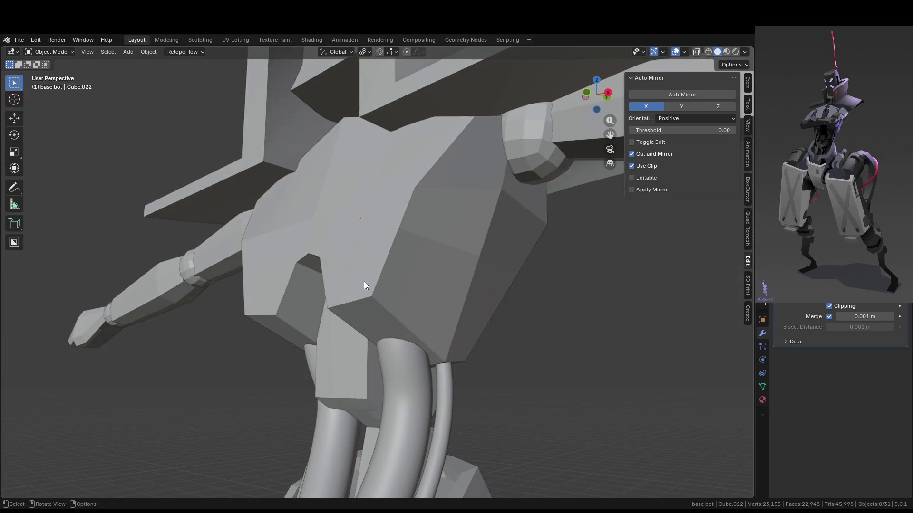
# Slide the chest armour's lower flank edges, ending at factor 0.267, then return to Object Mode.
pyautogui.click(329, 301)
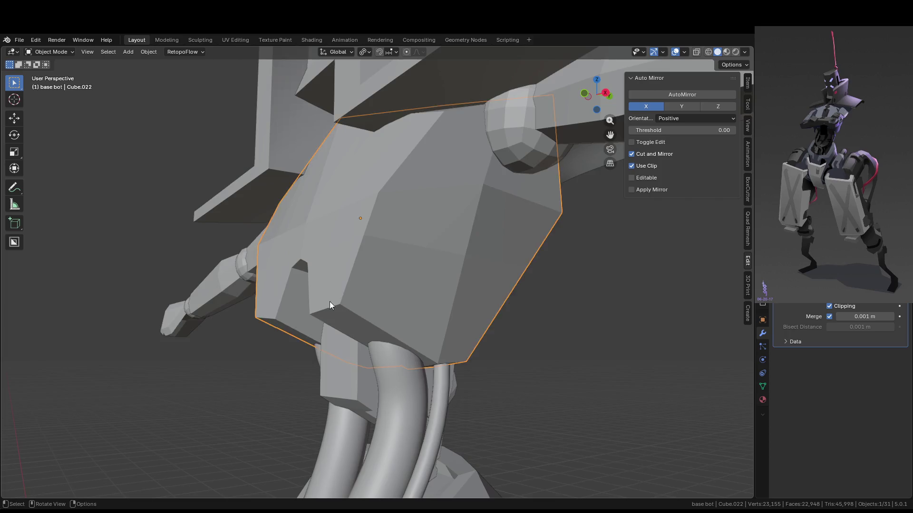
pyautogui.press('Tab')
pyautogui.keyDown('shift'); pyautogui.click(380, 301); pyautogui.keyUp('shift')
pyautogui.moveTo(381, 301)
pyautogui.mouseDown(button='middle')
pyautogui.moveTo(444, 301)
pyautogui.moveTo(371, 304)
pyautogui.mouseUp(button='middle')
pyautogui.press('g')
pyautogui.press('g')
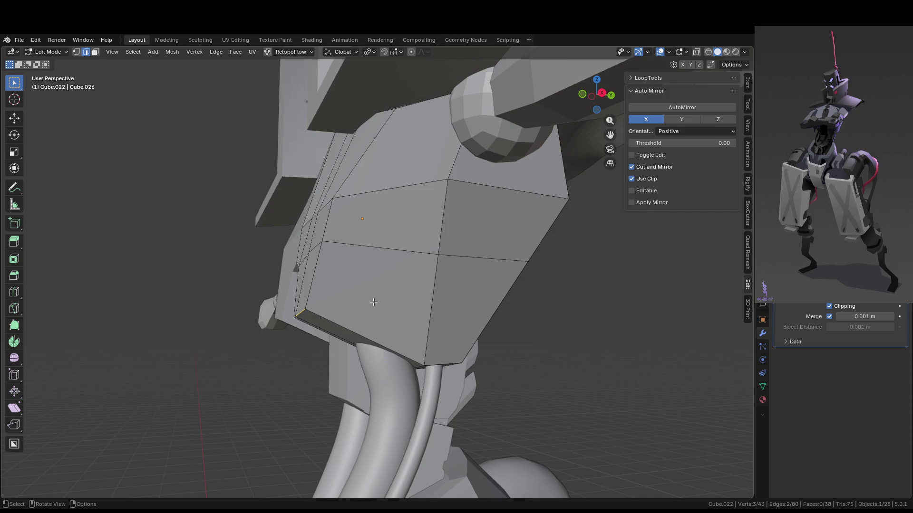
pyautogui.click(399, 317)
pyautogui.press('g')
pyautogui.press('g')
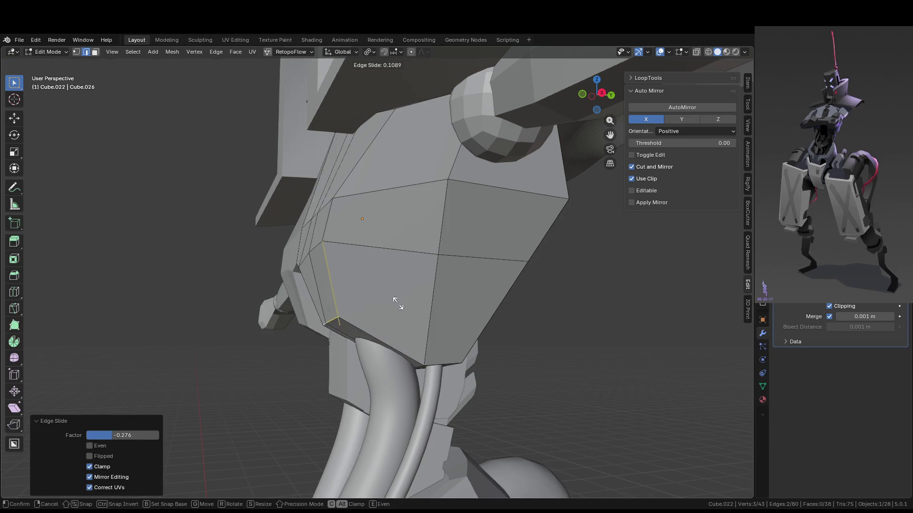
pyautogui.click(399, 287)
pyautogui.press('Tab')
pyautogui.moveTo(399, 287)
pyautogui.mouseDown(button='middle')
pyautogui.moveTo(535, 309)
pyautogui.moveTo(507, 352)
pyautogui.moveTo(483, 349)
pyautogui.mouseUp(button='middle')
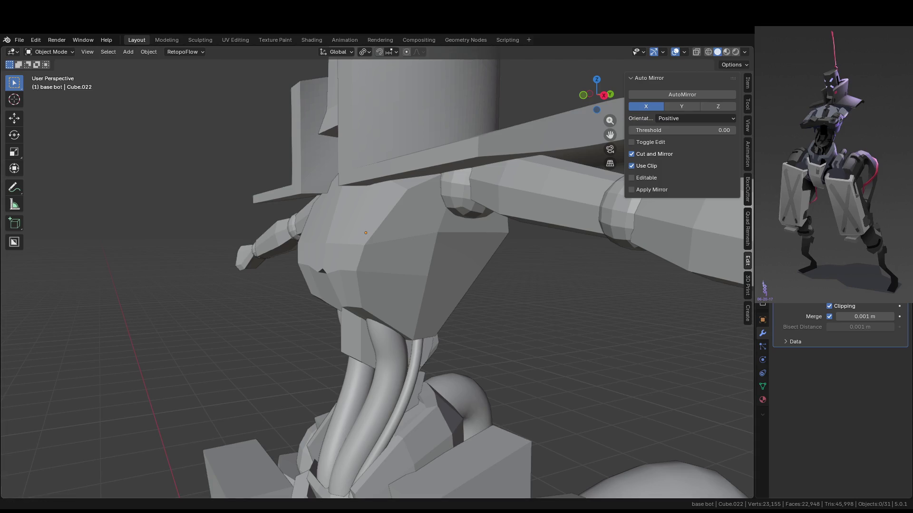
# Isolate the chest armour in local view and inspect the thin sliver face in its notch.
pyautogui.moveTo(169, 95)
pyautogui.mouseDown(button='middle')
pyautogui.moveTo(497, 218)
pyautogui.moveTo(461, 242)
pyautogui.moveTo(500, 237)
pyautogui.moveTo(432, 214)
pyautogui.mouseUp(button='middle')
pyautogui.click(461, 242)
pyautogui.press('Tab')
pyautogui.press('KP_Divide')
pyautogui.scroll(5, 419, 285)
pyautogui.moveTo(371, 257); pyautogui.dragTo(227, 355, button='middle')
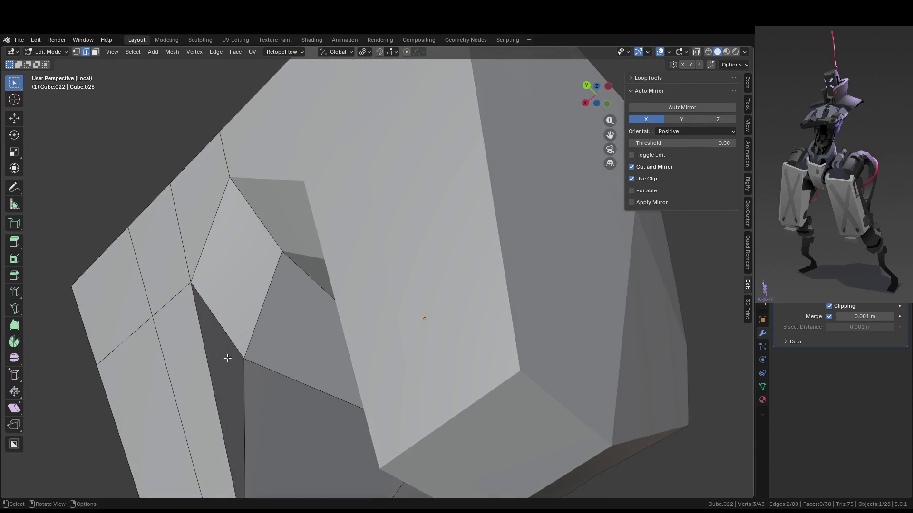
pyautogui.press('3')
pyautogui.click(264, 388)
pyautogui.moveTo(279, 390)
pyautogui.mouseDown(button='middle')
pyautogui.moveTo(320, 300)
pyautogui.moveTo(288, 316)
pyautogui.mouseUp(button='middle')
pyautogui.moveTo(264, 372); pyautogui.dragTo(262, 295, button='middle')
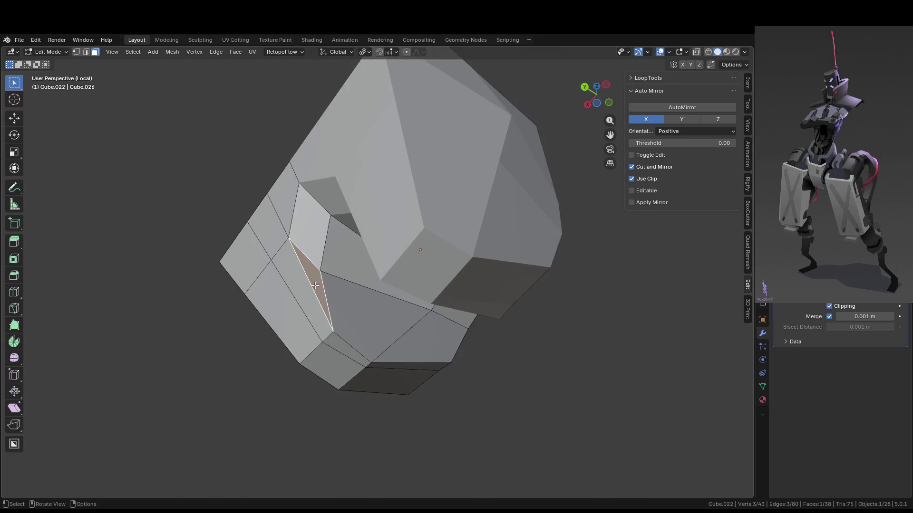
# Vertex-slide one notch-top vertex by factor 0.283.
pyautogui.press('1')
pyautogui.press('2')
pyautogui.moveTo(315, 270)
pyautogui.mouseDown(button='middle')
pyautogui.moveTo(304, 271)
pyautogui.moveTo(380, 285)
pyautogui.moveTo(371, 306)
pyautogui.moveTo(307, 295)
pyautogui.mouseUp(button='middle')
pyautogui.press('1')
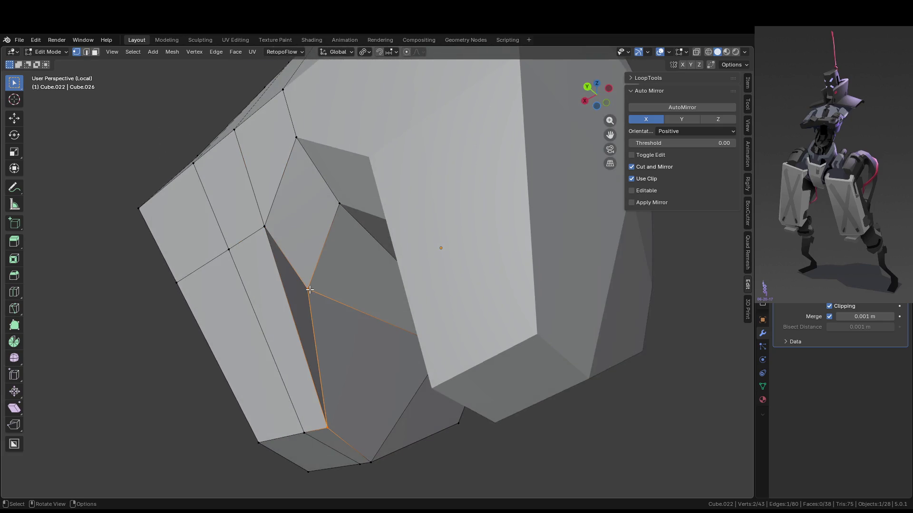
pyautogui.press('g')
pyautogui.click(310, 296)
pyautogui.click(309, 295)
pyautogui.hotkey('shift', 'v')
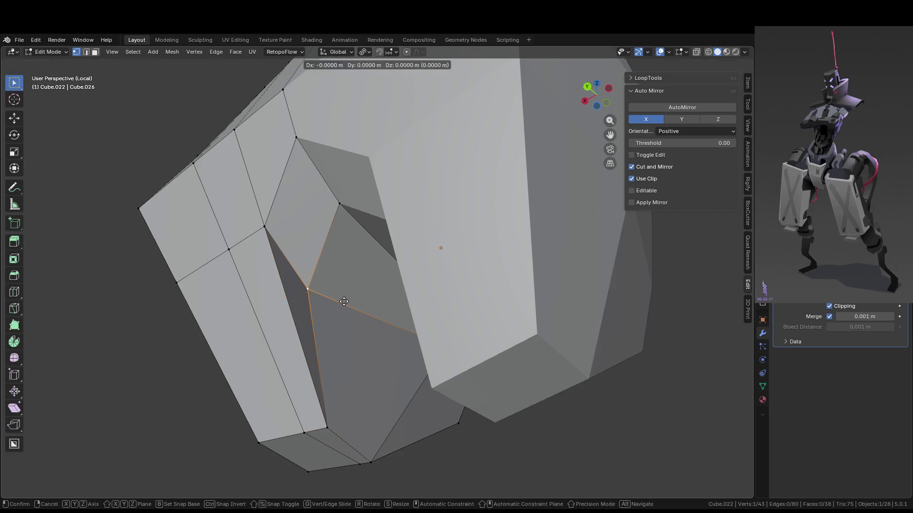
pyautogui.click(382, 317)
# Vertex-slide a second notch-top vertex by factor 0.207 and return to Object Mode.
pyautogui.moveTo(383, 317)
pyautogui.mouseDown(button='middle')
pyautogui.moveTo(273, 288)
pyautogui.moveTo(278, 296)
pyautogui.moveTo(321, 294)
pyautogui.mouseUp(button='middle')
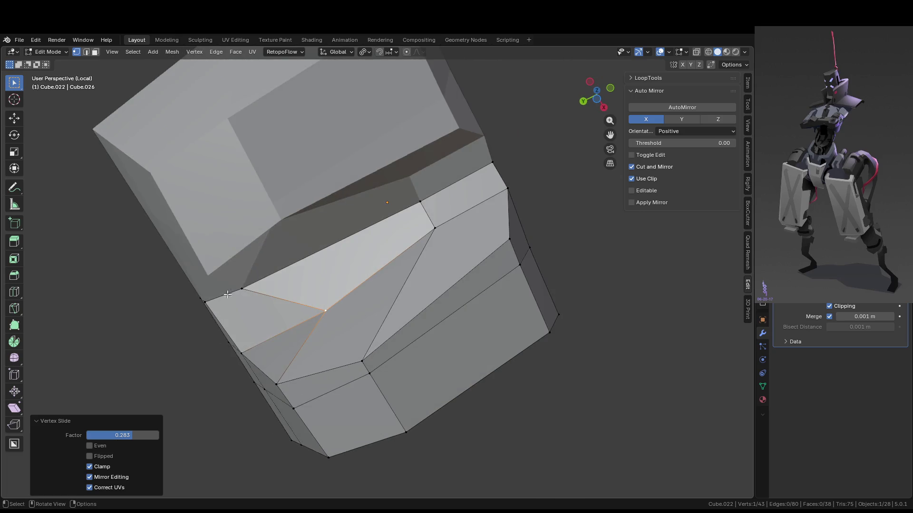
pyautogui.click(242, 288)
pyautogui.press('g')
pyautogui.click(315, 282)
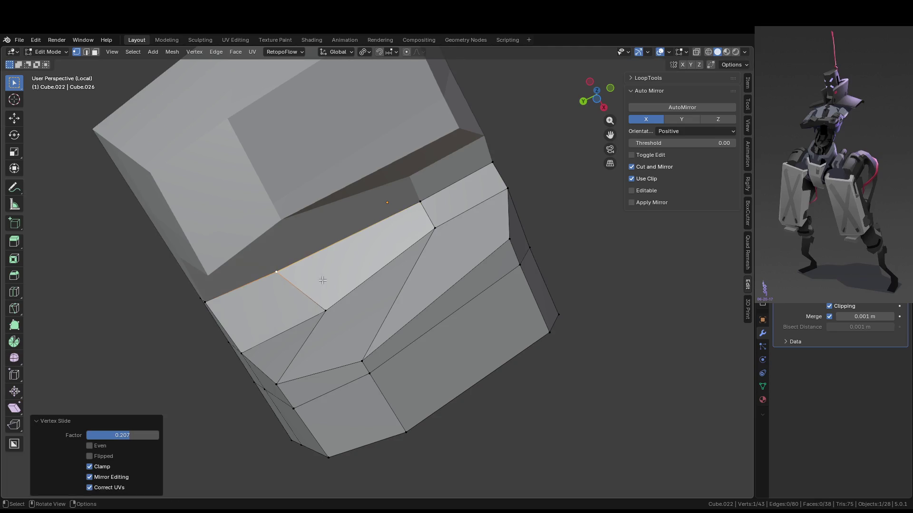
pyautogui.moveTo(315, 282); pyautogui.dragTo(374, 333, button='middle')
pyautogui.press('Tab')
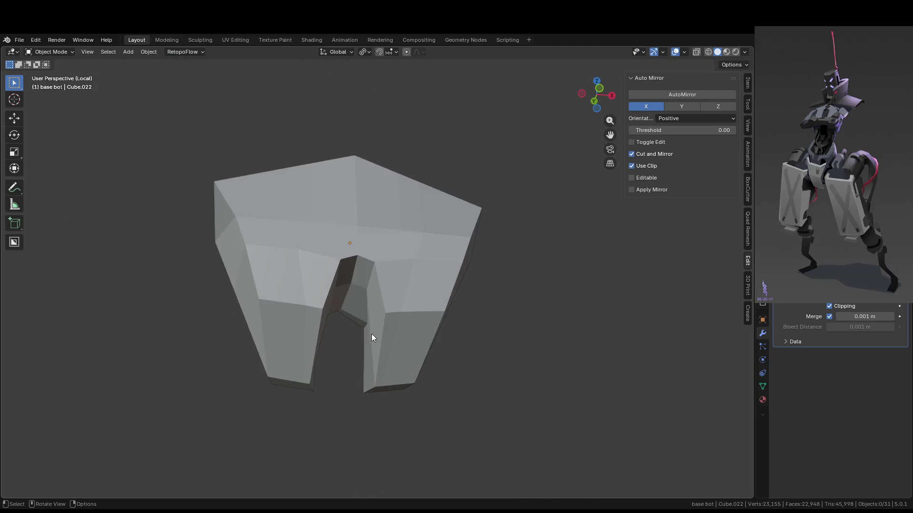
# Leave Local View, frame the front of the robot's torso, and open the chest armor in Edit Mode.
pyautogui.press('KP_Divide')
pyautogui.moveTo(375, 329)
pyautogui.mouseDown(button='middle')
pyautogui.moveTo(383, 299)
pyautogui.moveTo(373, 334)
pyautogui.moveTo(361, 340)
pyautogui.moveTo(396, 328)
pyautogui.moveTo(383, 337)
pyautogui.moveTo(179, 326)
pyautogui.mouseUp(button='middle')
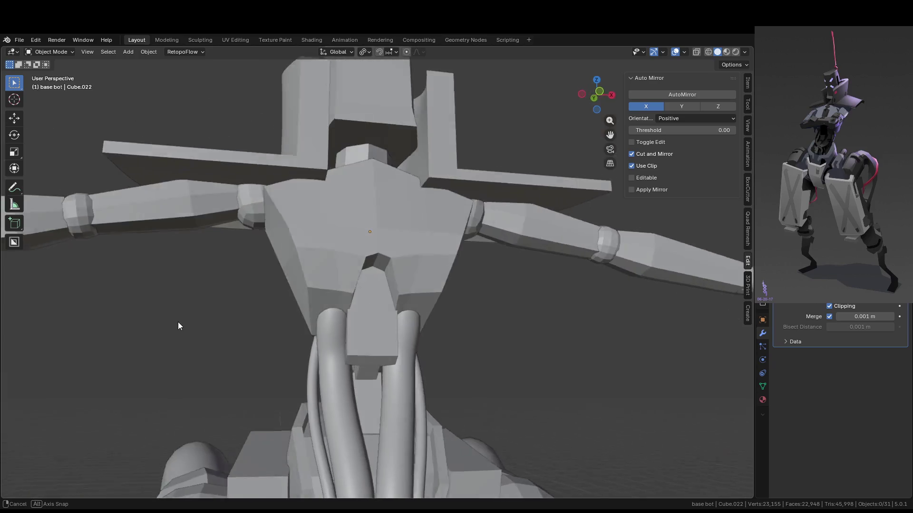
pyautogui.scroll(5, 390, 307)
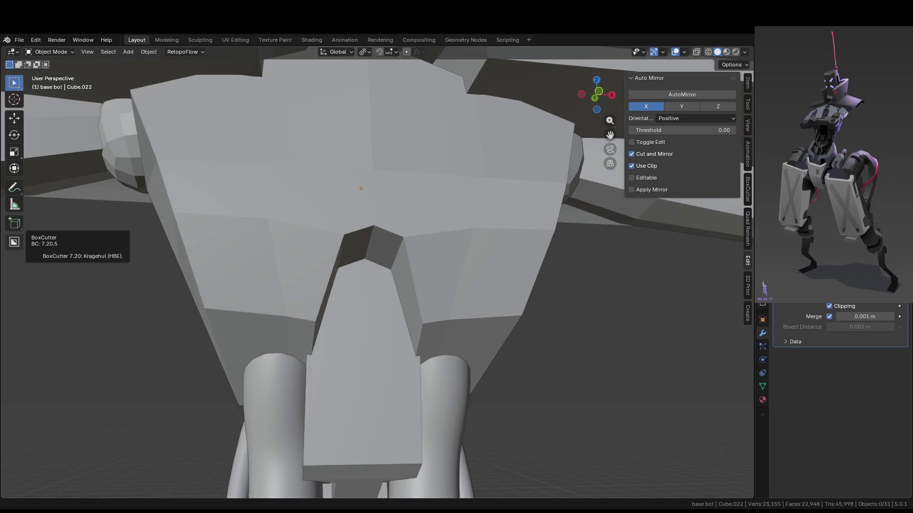
pyautogui.moveTo(477, 256)
pyautogui.mouseDown(button='middle')
pyautogui.moveTo(495, 256)
pyautogui.moveTo(436, 209)
pyautogui.moveTo(373, 269)
pyautogui.moveTo(634, 291)
pyautogui.mouseUp(button='middle')
pyautogui.scroll(4, 634, 291)
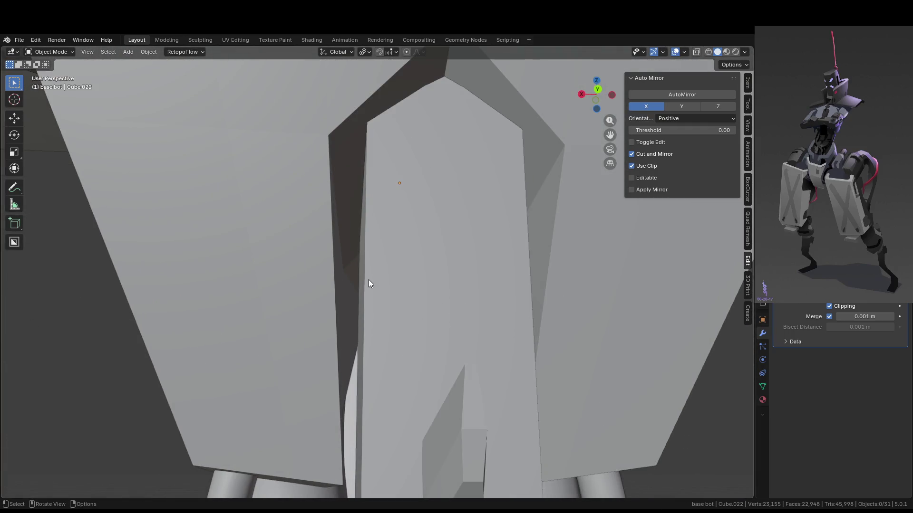
pyautogui.scroll(-5, 369, 283)
pyautogui.moveTo(395, 281); pyautogui.dragTo(457, 283, button='middle')
pyautogui.press('Tab')
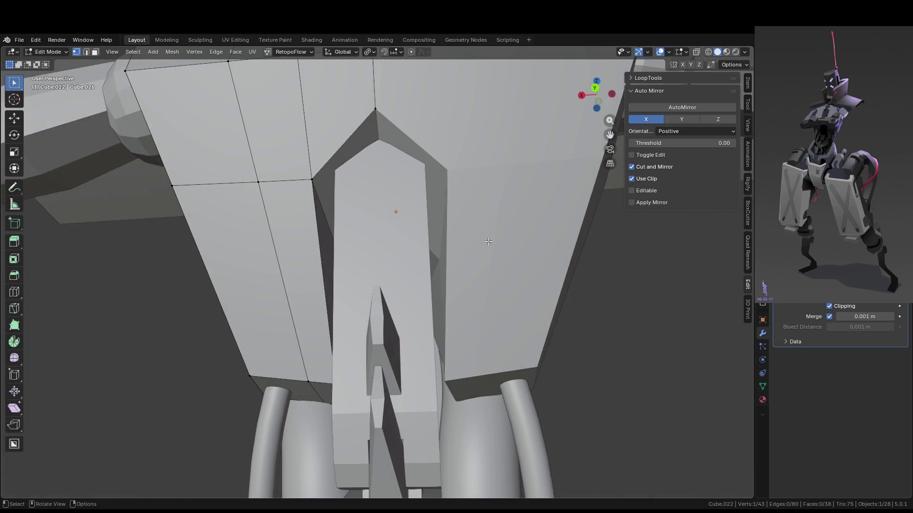
# Isolate the chest armor in Local View and switch to face selection.
pyautogui.scroll(-2, 489, 241)
pyautogui.scroll(2, 488, 241)
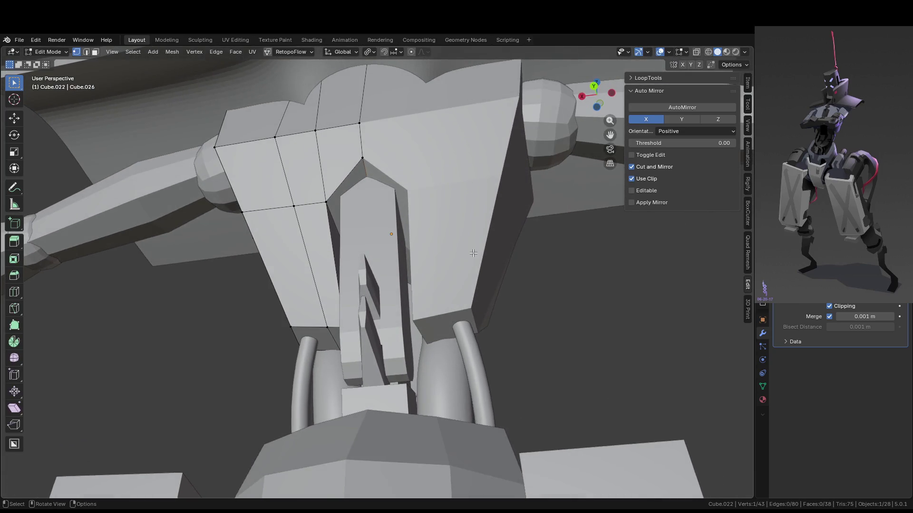
pyautogui.press('KP_Divide')
pyautogui.scroll(3, 321, 264)
pyautogui.press('3')
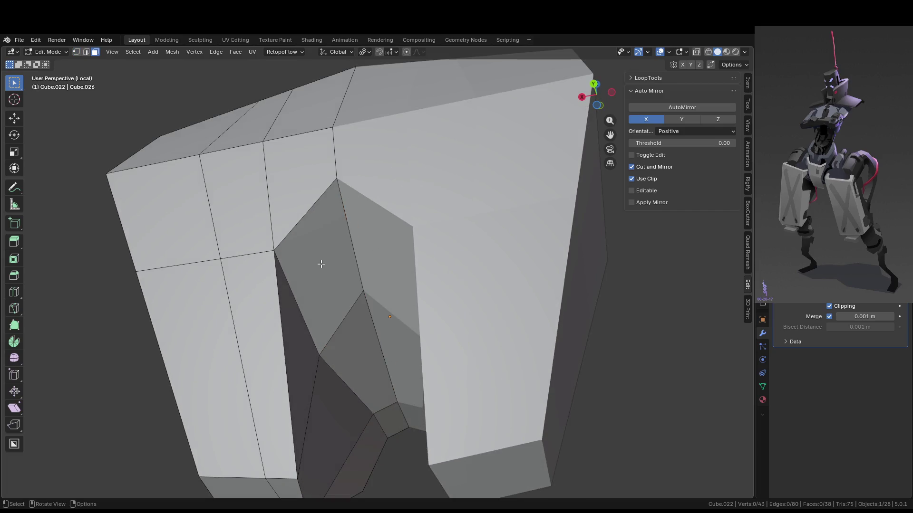
pyautogui.scroll(4, 321, 264)
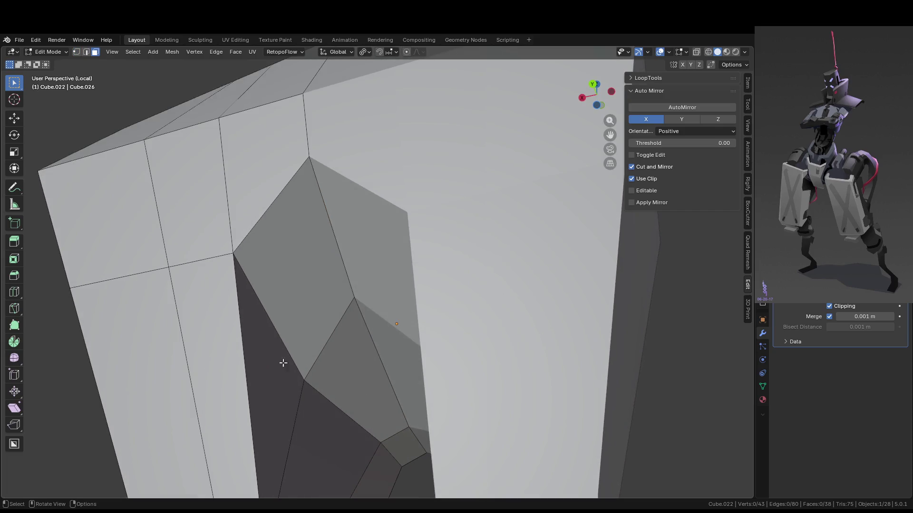
# Delete the triangular sliver face inside the notch and preview a loop cut across the notch wall.
pyautogui.click(271, 376)
pyautogui.keyDown('shift'); pyautogui.moveTo(271, 376); pyautogui.dragTo(323, 266, button='middle'); pyautogui.keyUp('shift')
pyautogui.press('x')
pyautogui.click(323, 267)
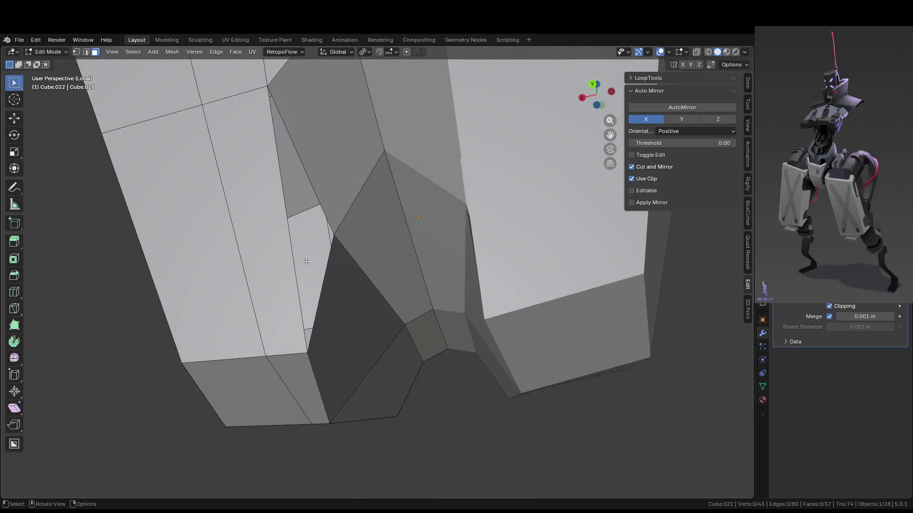
pyautogui.hotkey('ctrl', 'r')
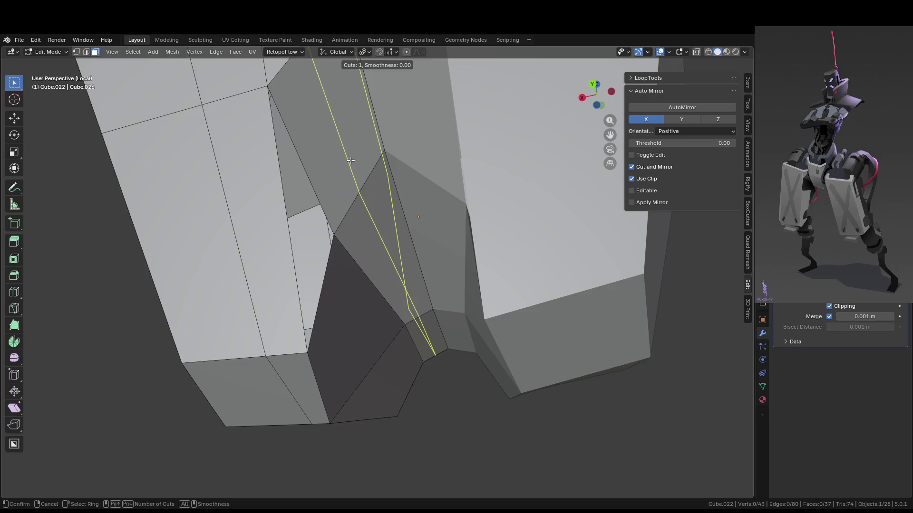
# Place the new edge loop centred down the notch wall.
pyautogui.click(321, 170)
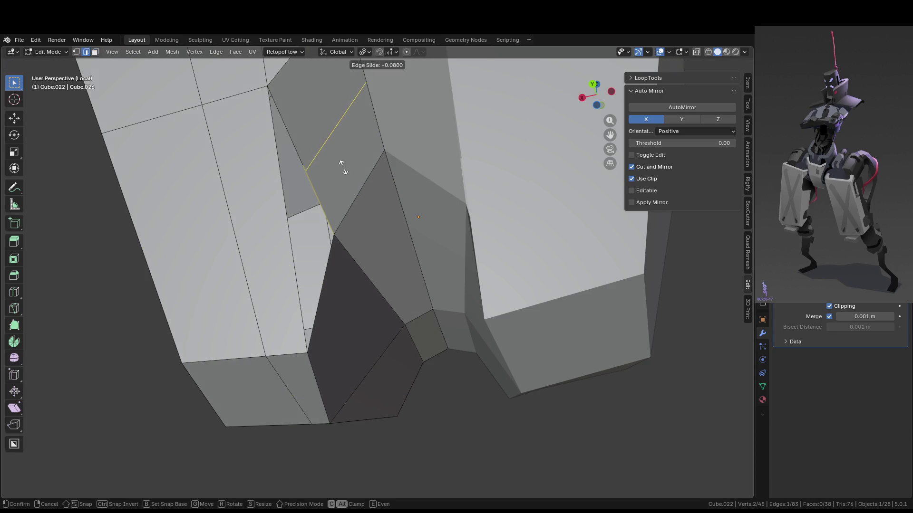
pyautogui.rightClick(339, 166)
pyautogui.scroll(-5, 380, 164)
pyautogui.scroll(5, 428, 162)
pyautogui.moveTo(428, 163)
pyautogui.mouseDown(button='middle')
pyautogui.moveTo(332, 237)
pyautogui.moveTo(296, 229)
pyautogui.moveTo(292, 260)
pyautogui.mouseUp(button='middle')
# Fill the leftover gap with a triangular face from its three border edges, then return to Object Mode.
pyautogui.click(276, 287)
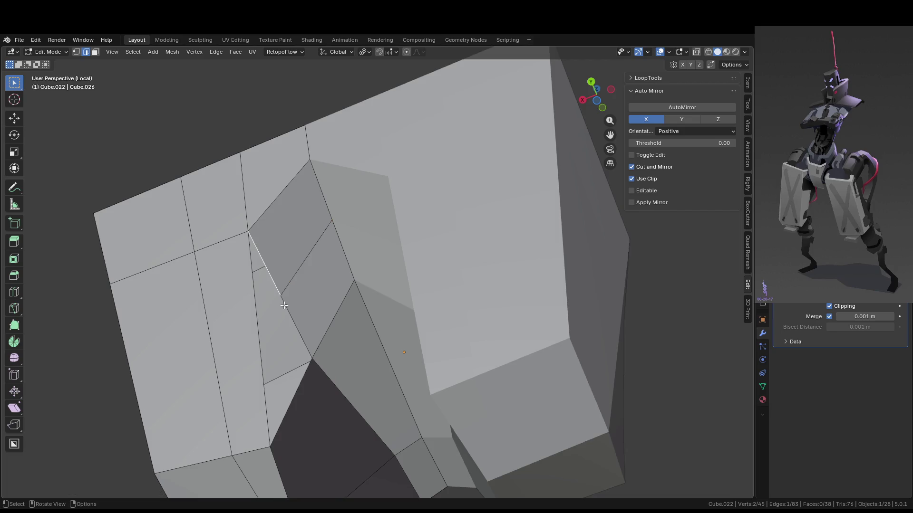
pyautogui.keyDown('shift'); pyautogui.click(261, 390); pyautogui.keyUp('shift')
pyautogui.keyDown('shift'); pyautogui.click(269, 270); pyautogui.keyUp('shift')
pyautogui.press('f')
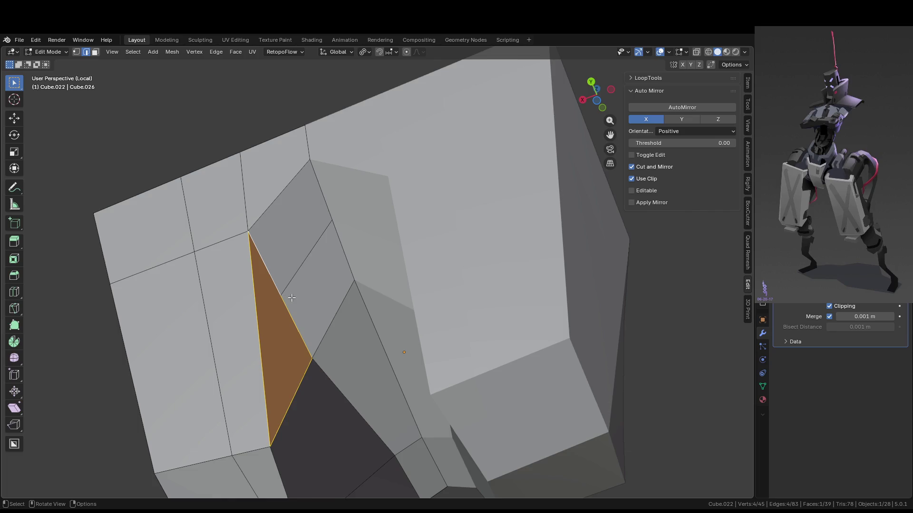
pyautogui.press('1')
pyautogui.scroll(-6, 284, 312)
pyautogui.press('Tab')
pyautogui.moveTo(343, 361); pyautogui.dragTo(346, 293, button='middle')
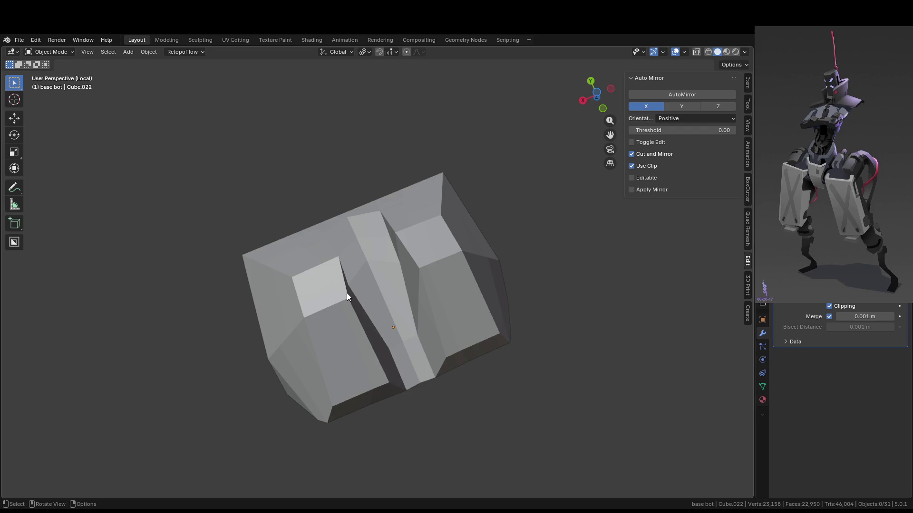
# Select the notch piece and slide one of its vertices along its edge.
pyautogui.moveTo(523, 285); pyautogui.dragTo(374, 306, button='middle')
pyautogui.scroll(5, 332, 295)
pyautogui.click(296, 289)
pyautogui.press('Tab')
pyautogui.click(309, 344)
pyautogui.moveTo(309, 344); pyautogui.dragTo(328, 339, button='middle')
pyautogui.press('g')
pyautogui.press('g')
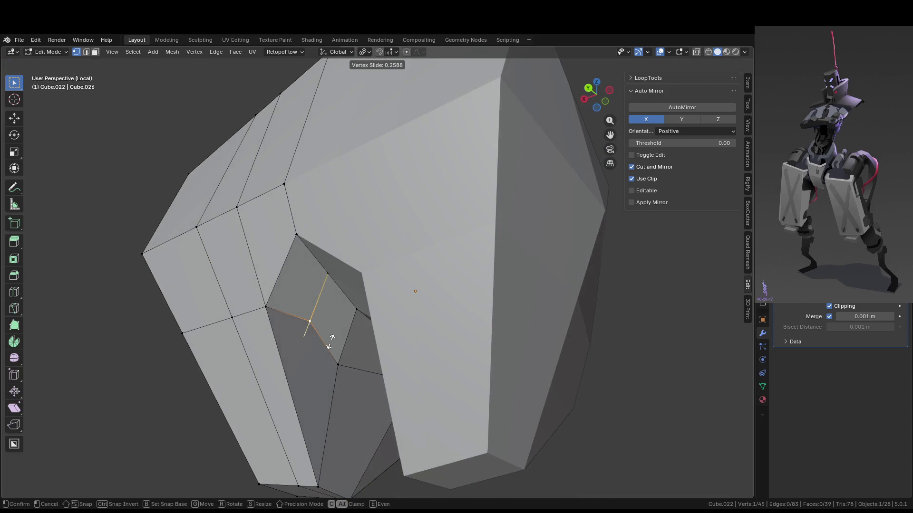
pyautogui.click(331, 341)
pyautogui.scroll(-5, 361, 333)
pyautogui.press('Tab')
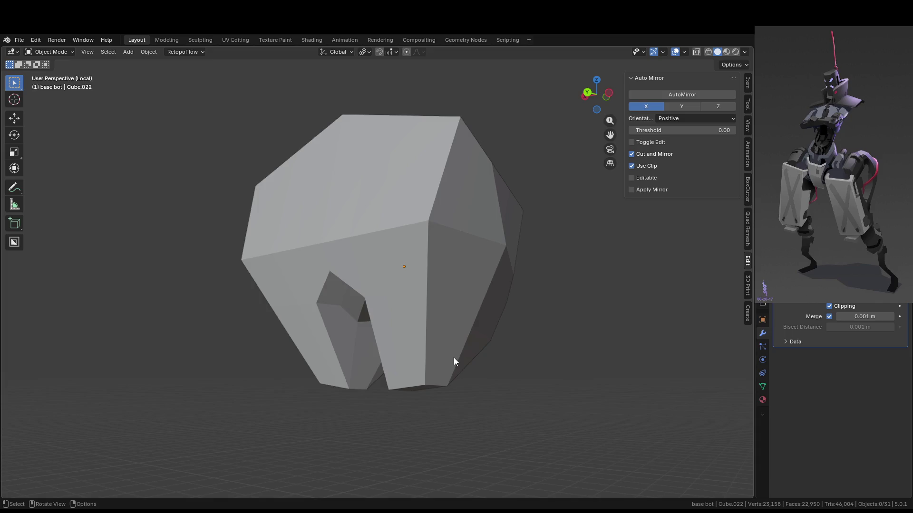
# Reopen the chest armor in Edit Mode and inspect the notch from several angles, in and out of Local View.
pyautogui.press('KP_Divide')
pyautogui.scroll(5, 421, 275)
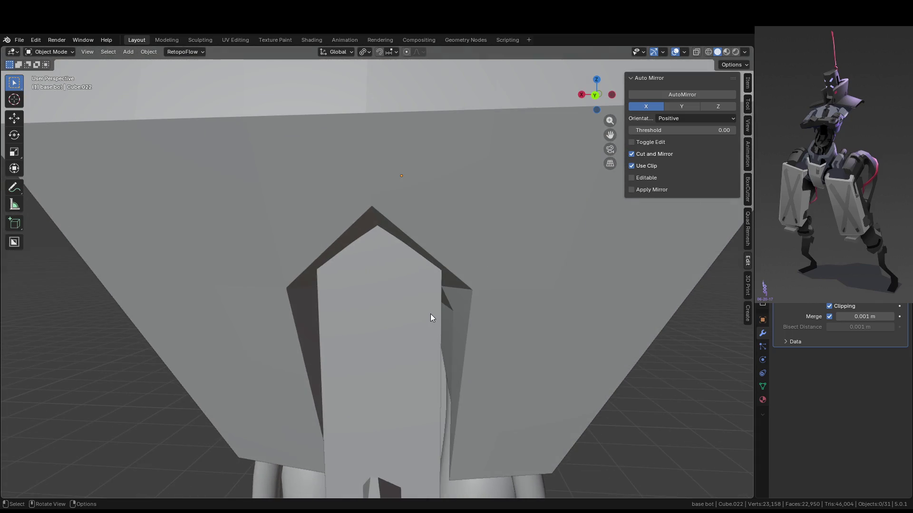
pyautogui.press('Tab')
pyautogui.moveTo(431, 318); pyautogui.dragTo(403, 297, button='middle')
pyautogui.press('KP_Divide')
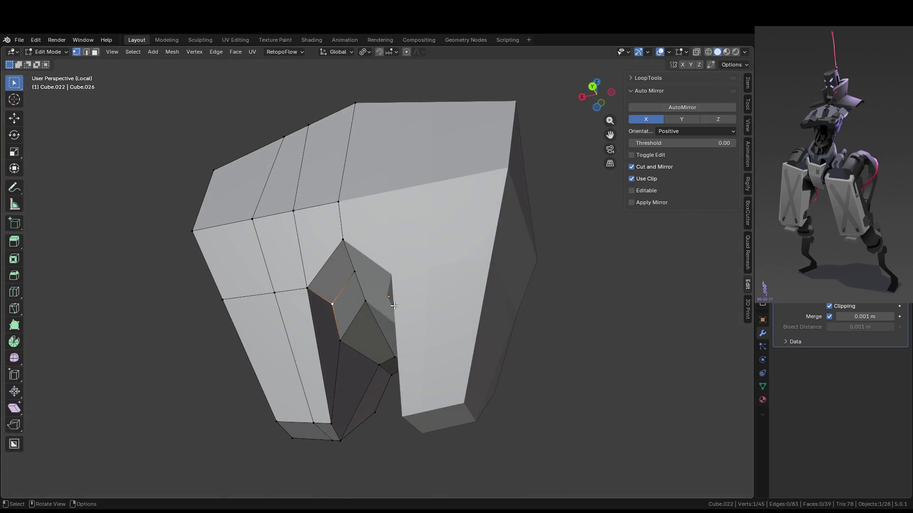
pyautogui.moveTo(374, 366); pyautogui.dragTo(374, 353, button='middle')
pyautogui.moveTo(378, 277); pyautogui.dragTo(351, 341, button='middle')
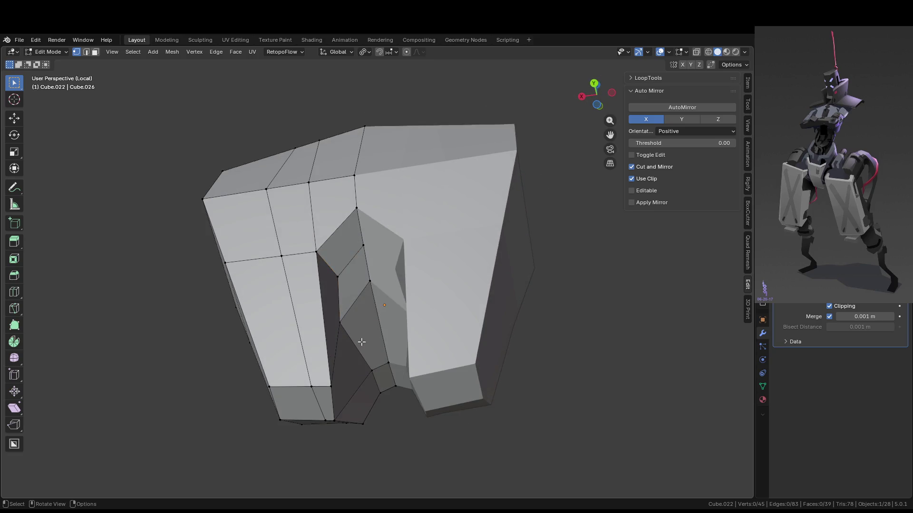
pyautogui.moveTo(348, 308)
pyautogui.mouseDown(button='middle')
pyautogui.moveTo(361, 333)
pyautogui.moveTo(356, 371)
pyautogui.moveTo(377, 367)
pyautogui.mouseUp(button='middle')
pyautogui.press('KP_Divide')
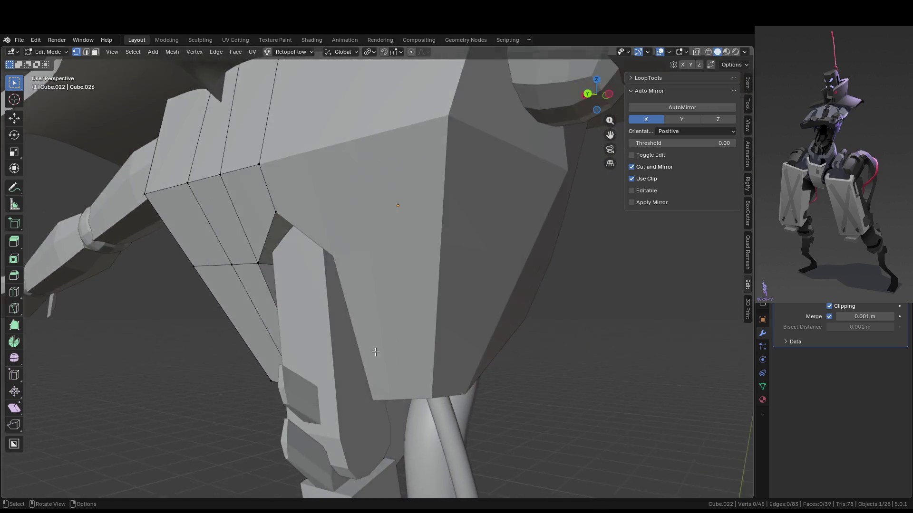
pyautogui.moveTo(375, 352)
pyautogui.mouseDown(button='middle')
pyautogui.moveTo(348, 353)
pyautogui.moveTo(449, 334)
pyautogui.moveTo(422, 338)
pyautogui.mouseUp(button='middle')
pyautogui.scroll(3, 423, 324)
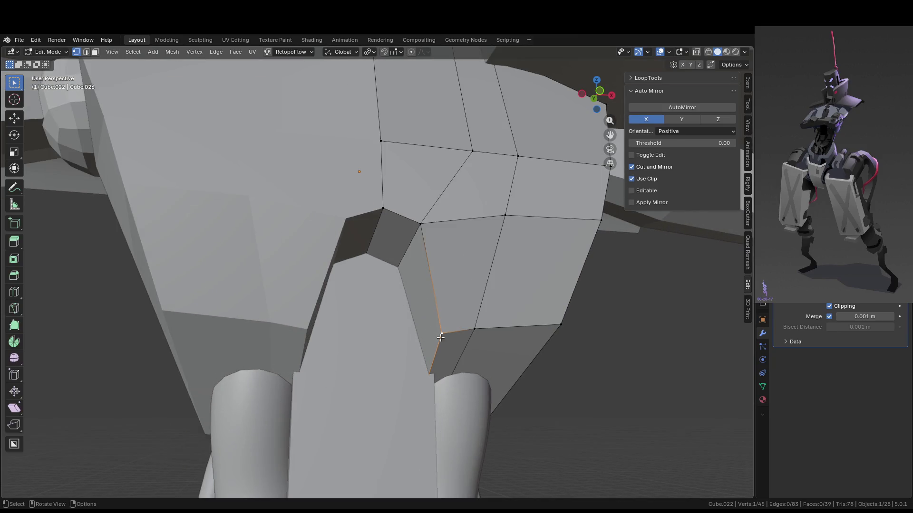
# Vertex-slide the lower front vertex along its edge, return to Object Mode, and select the central strip.
pyautogui.hotkey('shift', 'v')
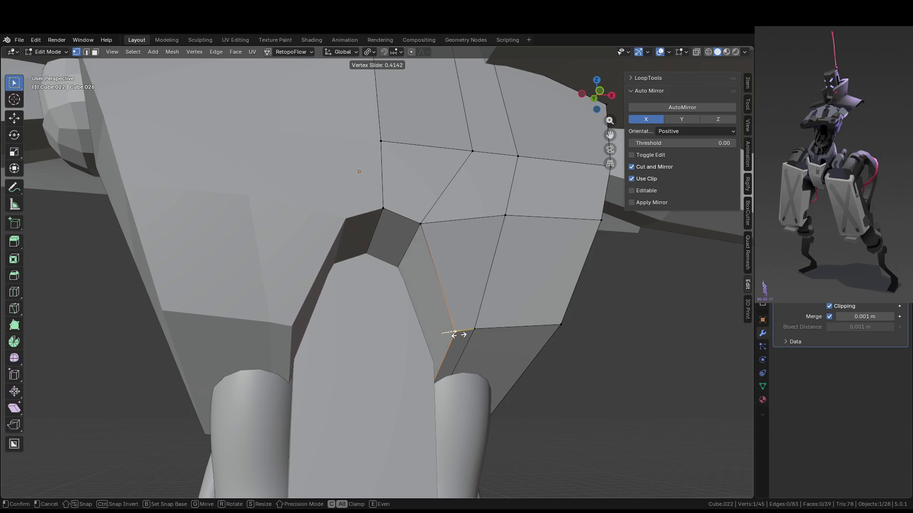
pyautogui.click(454, 335)
pyautogui.press('Tab')
pyautogui.moveTo(454, 342)
pyautogui.mouseDown(button='middle')
pyautogui.moveTo(454, 364)
pyautogui.moveTo(504, 352)
pyautogui.moveTo(457, 325)
pyautogui.moveTo(423, 352)
pyautogui.moveTo(593, 347)
pyautogui.moveTo(533, 340)
pyautogui.moveTo(506, 369)
pyautogui.moveTo(392, 338)
pyautogui.moveTo(446, 341)
pyautogui.moveTo(449, 320)
pyautogui.mouseUp(button='middle')
pyautogui.click(392, 339)
pyautogui.scroll(-3, 442, 342)
pyautogui.scroll(4, 443, 312)
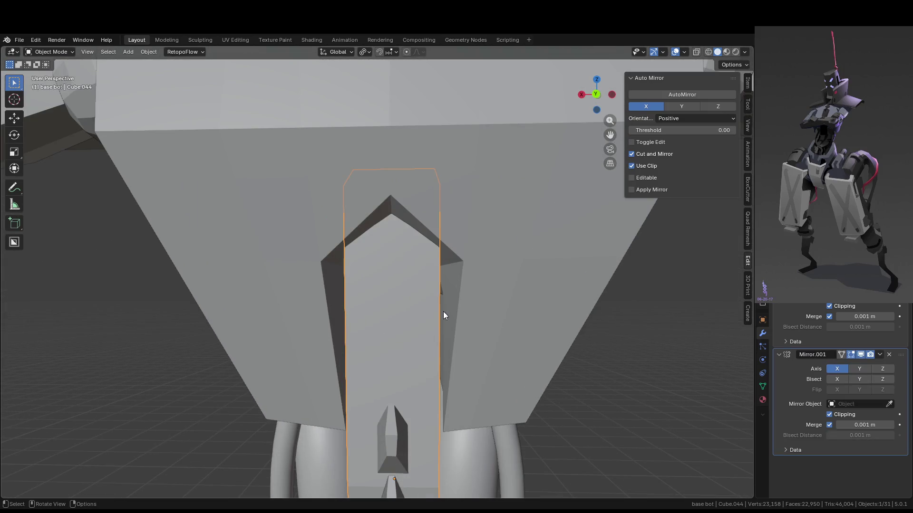
# Add a new cube and raise it along Z to chest height.
pyautogui.hotkey('shift', 'a')
pyautogui.moveTo(450, 307)
pyautogui.click(488, 314)
pyautogui.moveTo(487, 314)
pyautogui.mouseDown(button='middle')
pyautogui.moveTo(407, 352)
pyautogui.moveTo(418, 366)
pyautogui.mouseUp(button='middle')
pyautogui.press('g')
pyautogui.press('z')
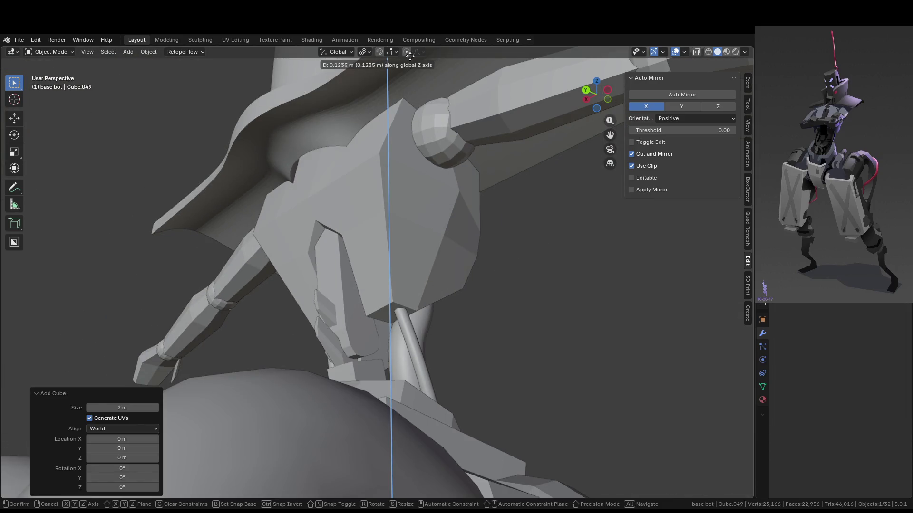
pyautogui.keyDown('alt'); pyautogui.scroll(-6, 409, 69); pyautogui.keyUp('alt')
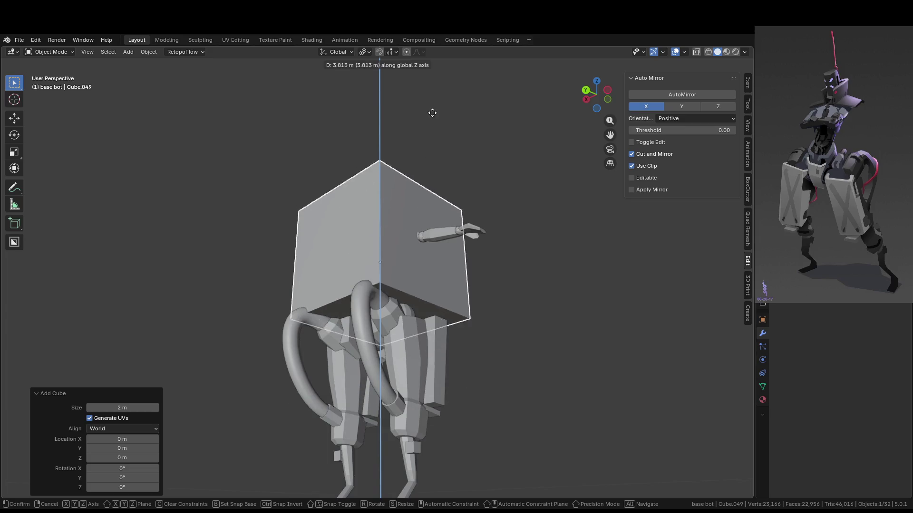
pyautogui.click(432, 112)
pyautogui.moveTo(432, 113); pyautogui.dragTo(534, 265, button='middle')
# Scale the cube down to 0.212 and flatten its depth along Y.
pyautogui.press('s')
pyautogui.click(412, 278)
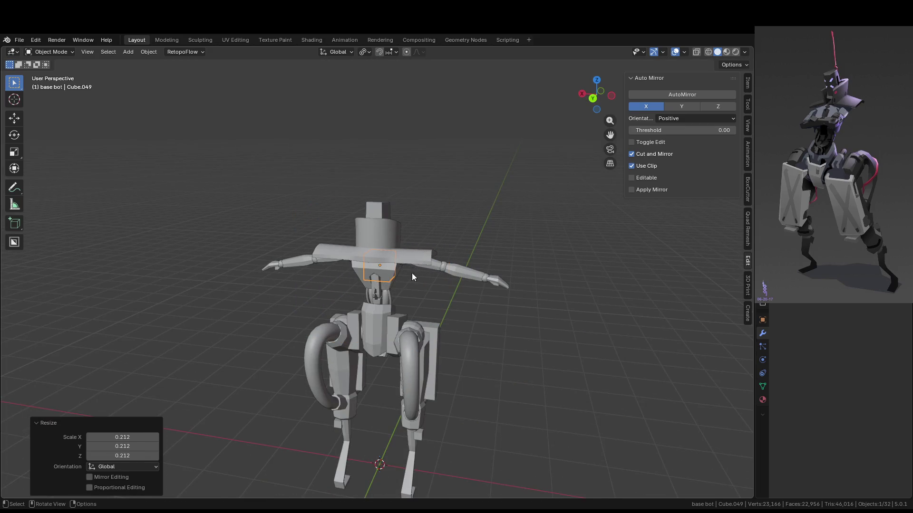
pyautogui.scroll(10, 444, 234)
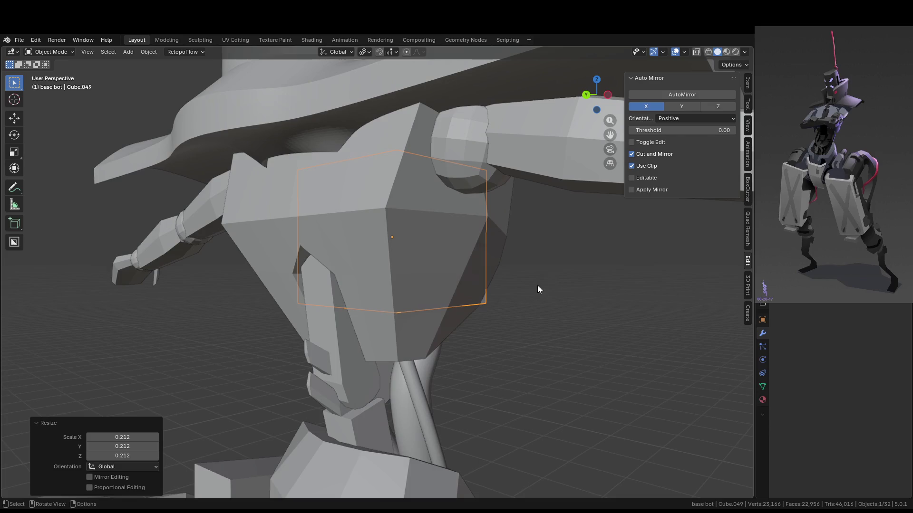
pyautogui.press('s')
pyautogui.press('x')
pyautogui.press('y')
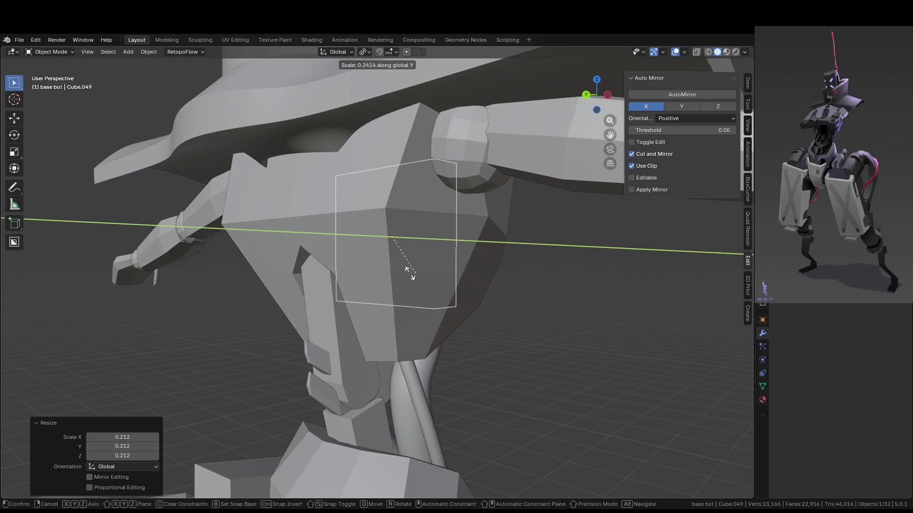
pyautogui.click(491, 264)
pyautogui.moveTo(491, 264)
pyautogui.mouseDown(button='middle')
pyautogui.moveTo(543, 285)
pyautogui.moveTo(527, 286)
pyautogui.moveTo(618, 261)
pyautogui.moveTo(593, 267)
pyautogui.moveTo(497, 240)
pyautogui.mouseUp(button='middle')
# Move the flattened cube forward along Y and lower it slightly along Z.
pyautogui.press('g')
pyautogui.press('y')
pyautogui.click(477, 279)
pyautogui.press('g')
pyautogui.press('z')
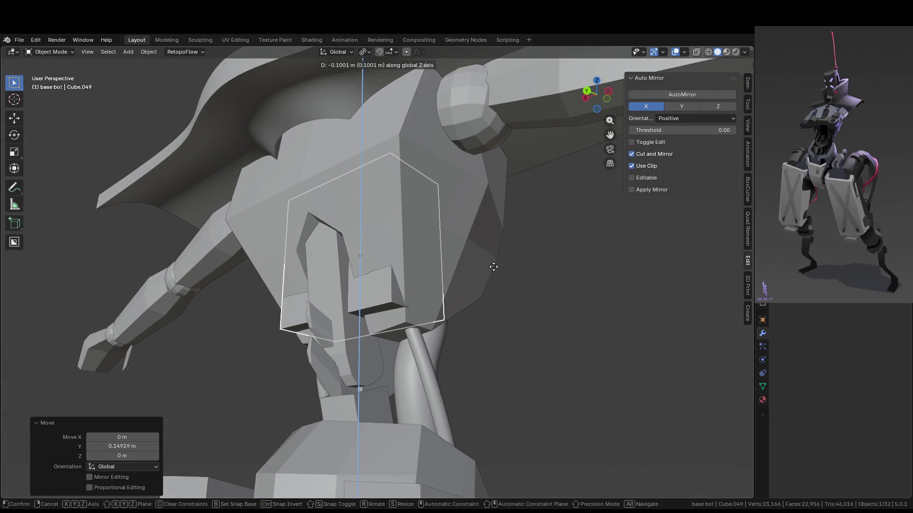
pyautogui.click(485, 266)
# In side view, tilt the cube 24.5° then another 3.25°, repositioning it after each rotation.
pyautogui.press('KP_3')
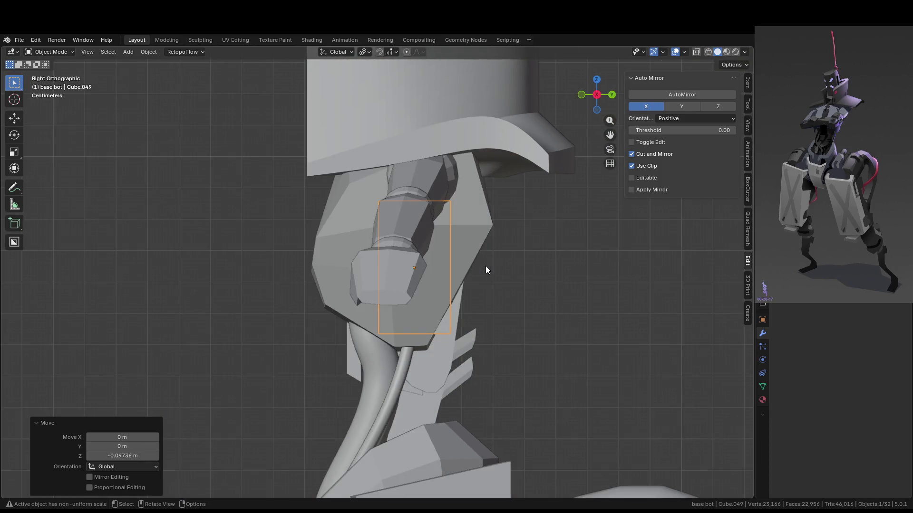
pyautogui.press('r')
pyautogui.click(459, 286)
pyautogui.press('g')
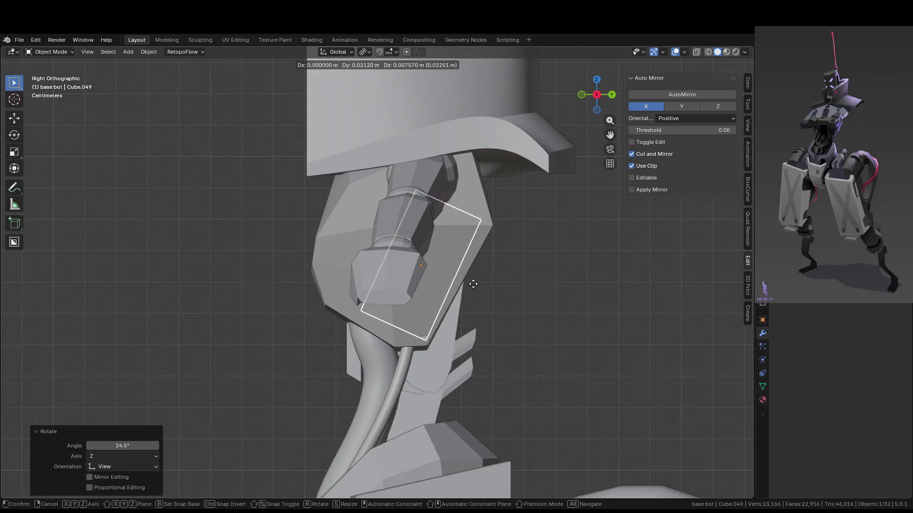
pyautogui.click(474, 285)
pyautogui.press('r')
pyautogui.click(471, 293)
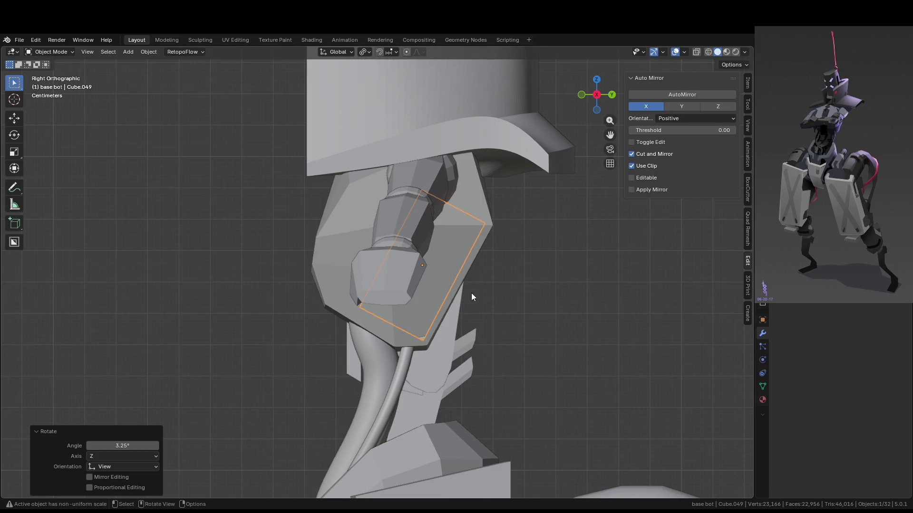
pyautogui.press('g')
pyautogui.click(473, 292)
pyautogui.moveTo(499, 291)
pyautogui.mouseDown(button='middle')
pyautogui.moveTo(395, 289)
pyautogui.moveTo(421, 296)
pyautogui.moveTo(446, 321)
pyautogui.moveTo(390, 322)
pyautogui.mouseUp(button='middle')
# Adjust the cube's front-back placement along Y, then deselect and view the chest from the front.
pyautogui.press('g')
pyautogui.press('x')
pyautogui.press('x')
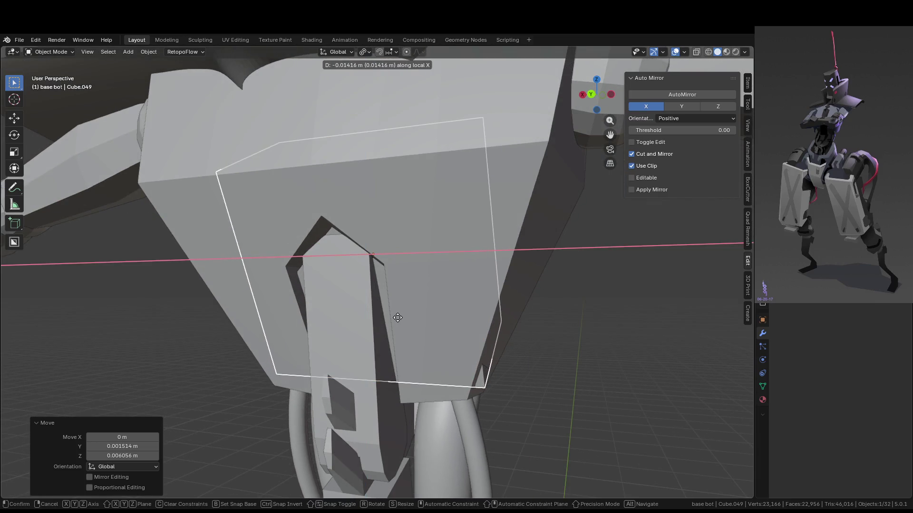
pyautogui.press('y')
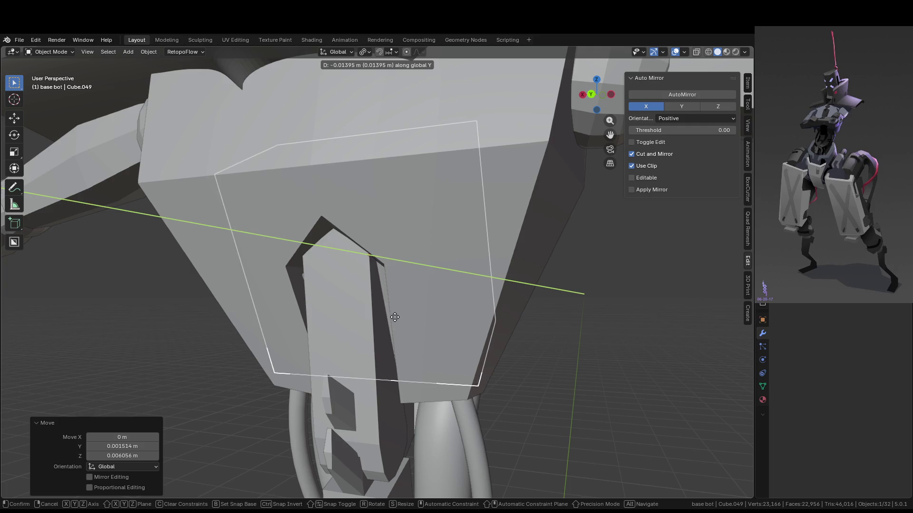
pyautogui.click(394, 317)
pyautogui.moveTo(394, 317)
pyautogui.mouseDown(button='middle')
pyautogui.moveTo(506, 318)
pyautogui.moveTo(578, 352)
pyautogui.mouseUp(button='middle')
pyautogui.click(584, 368)
pyautogui.moveTo(664, 396)
pyautogui.mouseDown(button='middle')
pyautogui.moveTo(583, 368)
pyautogui.moveTo(540, 336)
pyautogui.moveTo(566, 350)
pyautogui.moveTo(552, 354)
pyautogui.moveTo(614, 368)
pyautogui.moveTo(363, 360)
pyautogui.moveTo(448, 313)
pyautogui.moveTo(439, 326)
pyautogui.mouseUp(button='middle')
# Open the central strip in Edit Mode, grow a selection of its low narrow faces, and delete them.
pyautogui.scroll(3, 439, 327)
pyautogui.click(446, 352)
pyautogui.press('Tab')
pyautogui.scroll(2, 450, 361)
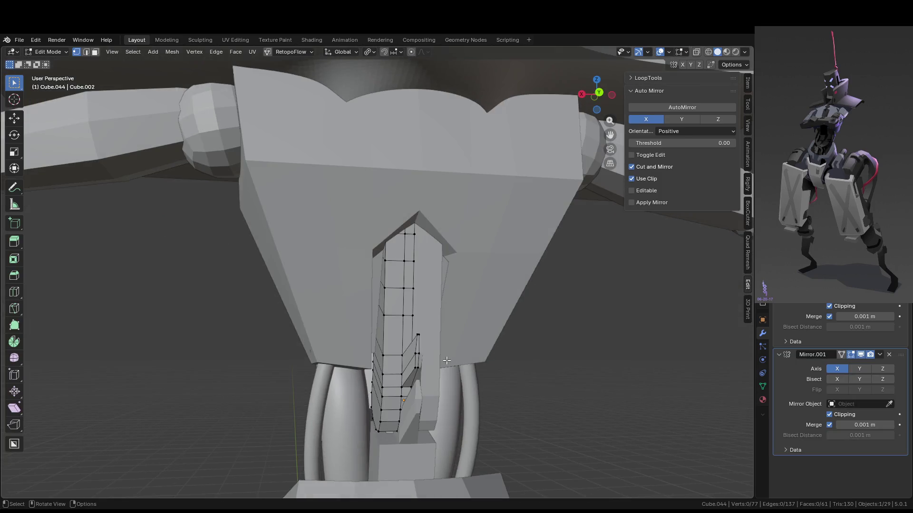
pyautogui.scroll(3, 433, 353)
pyautogui.keyDown('ctrl'); pyautogui.click(418, 369); pyautogui.keyUp('ctrl')
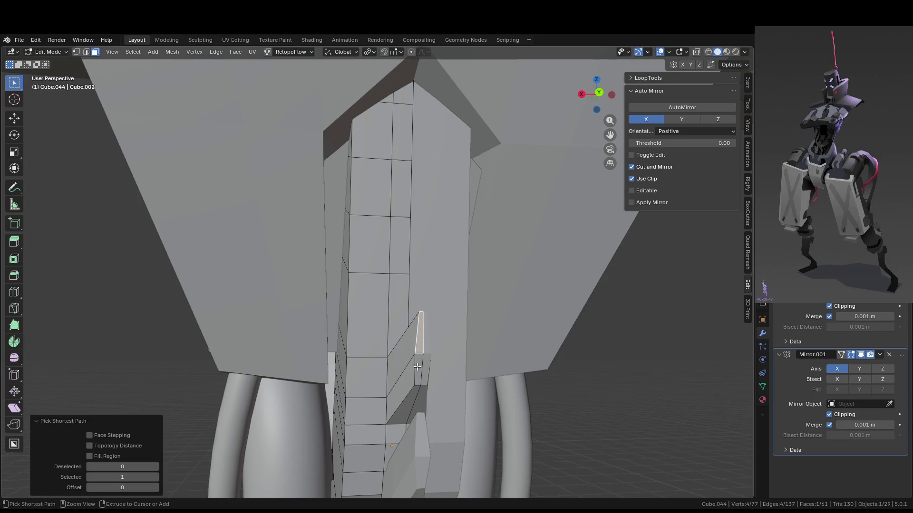
pyautogui.press('ctrl+KP_Add')
pyautogui.press('x')
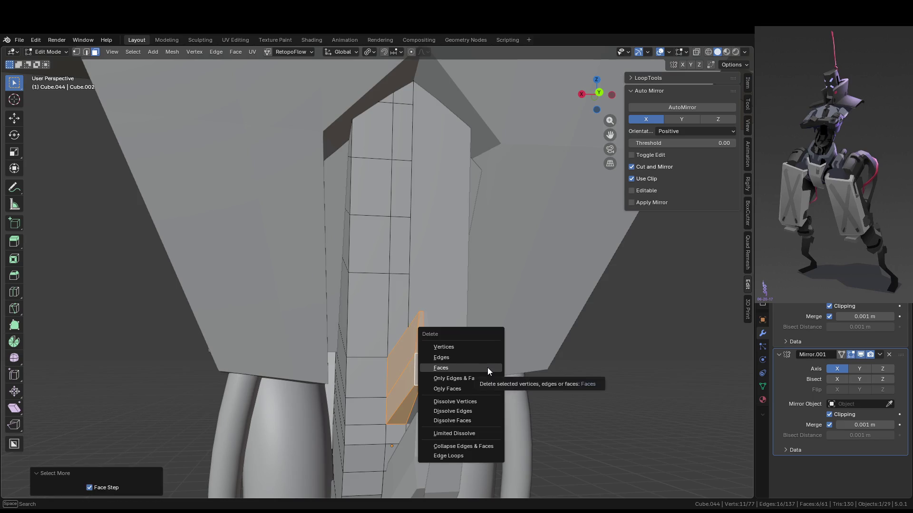
pyautogui.click(487, 367)
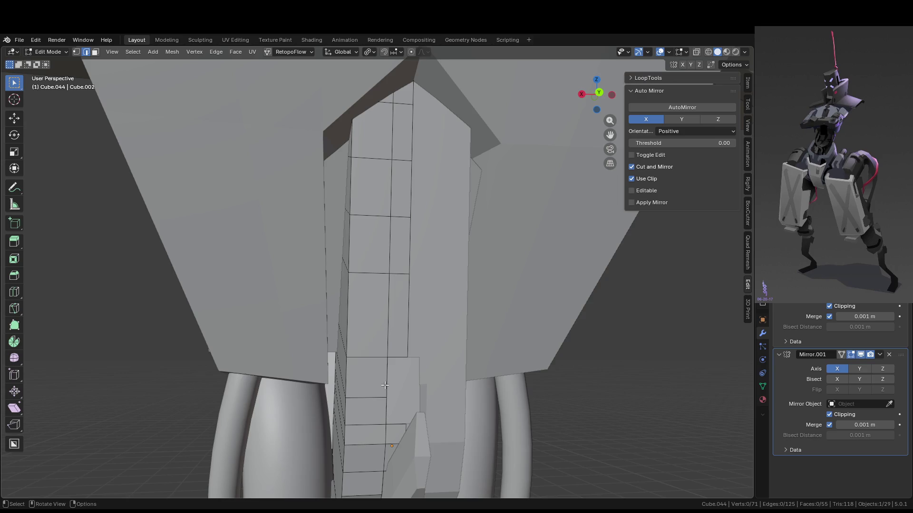
# Try Grid Fill on the open gap via command search.
pyautogui.scroll(4, 422, 314)
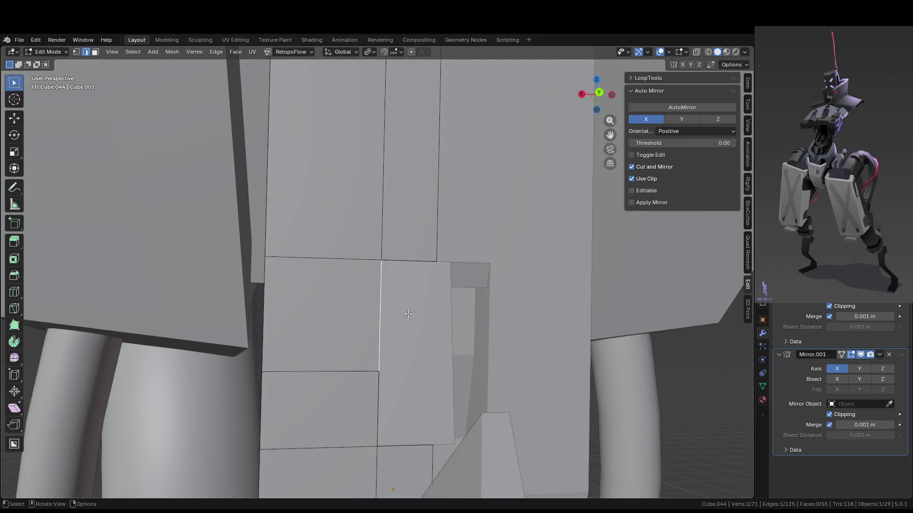
pyautogui.scroll(-5, 410, 311)
pyautogui.scroll(5, 390, 333)
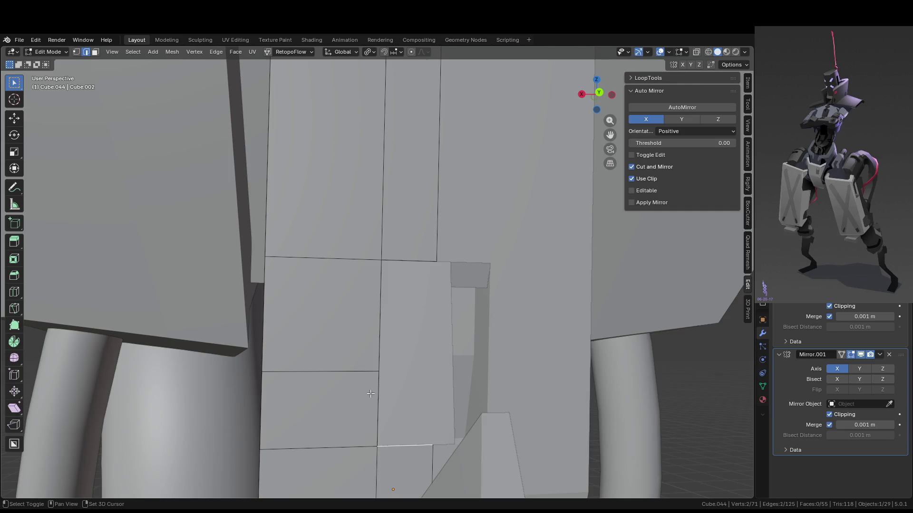
pyautogui.press('F3')
pyautogui.write('grid')
pyautogui.click(477, 298)
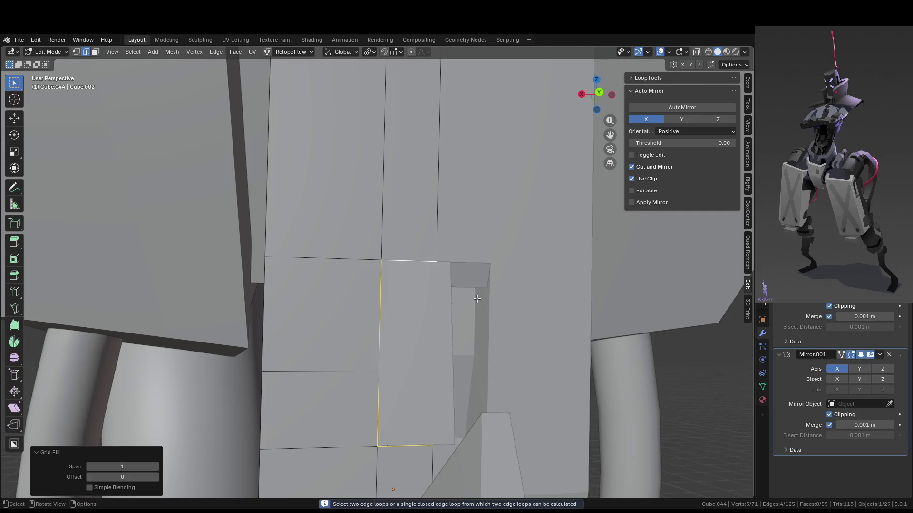
# Raise a lower corner vertex of the gap and fill a new face from the selected edges.
pyautogui.click(390, 407)
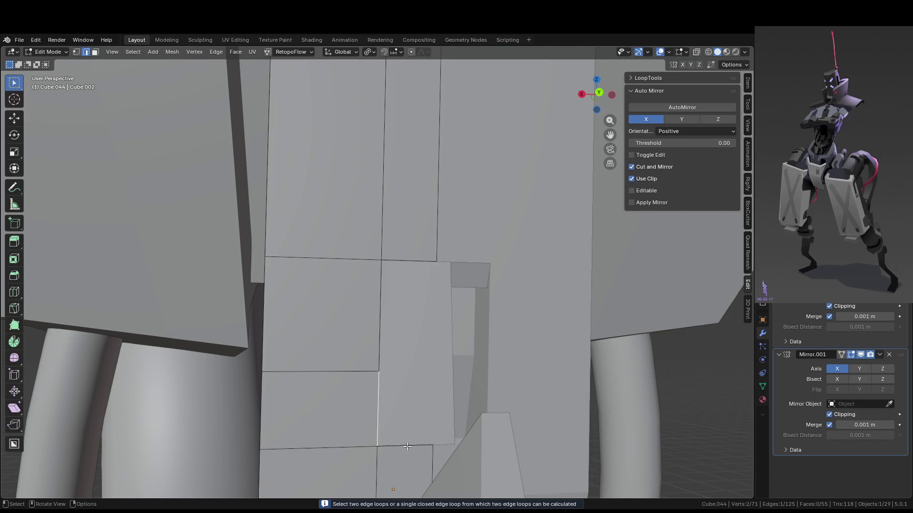
pyautogui.click(436, 444)
pyautogui.press('1')
pyautogui.press('g')
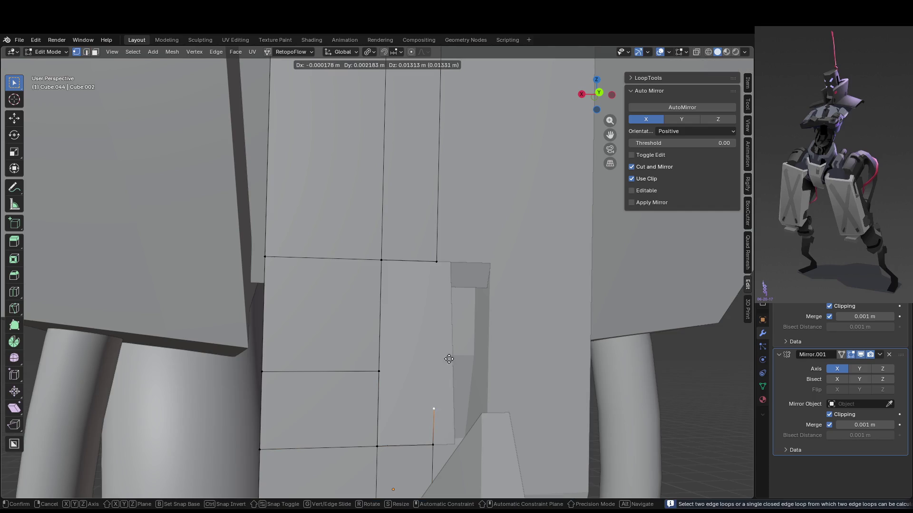
pyautogui.click(461, 325)
pyautogui.press('2')
pyautogui.click(382, 418)
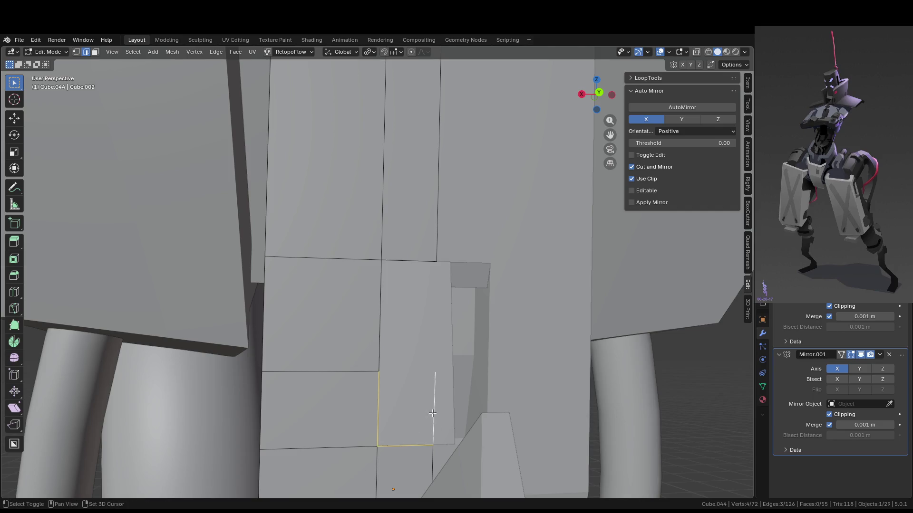
pyautogui.press('f')
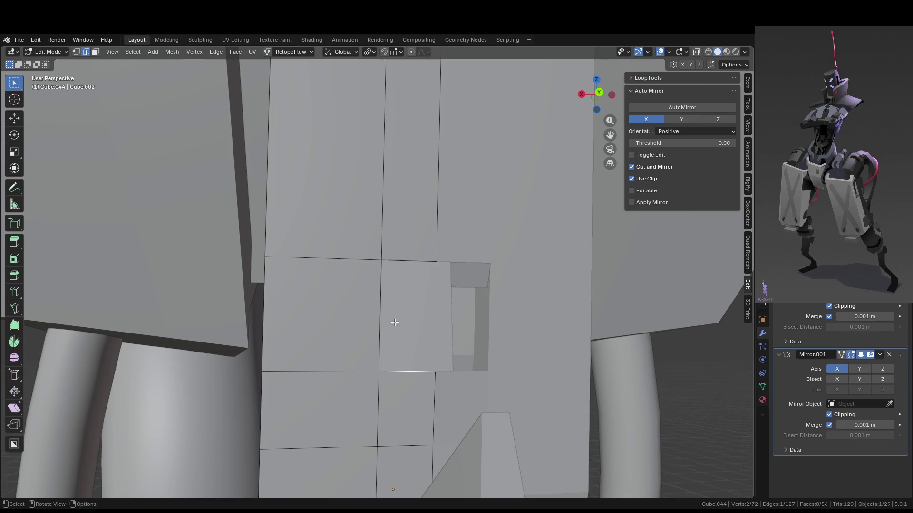
# Dissolve two edge loops low on the Cube.044 spine strip, leaving 60 vertices and 47 faces.
pyautogui.click(397, 323)
pyautogui.press('Tab')
pyautogui.moveTo(397, 324)
pyautogui.mouseDown(button='middle')
pyautogui.moveTo(436, 324)
pyautogui.moveTo(441, 378)
pyautogui.moveTo(527, 347)
pyautogui.moveTo(520, 331)
pyautogui.moveTo(504, 345)
pyautogui.mouseUp(button='middle')
pyautogui.press('Tab')
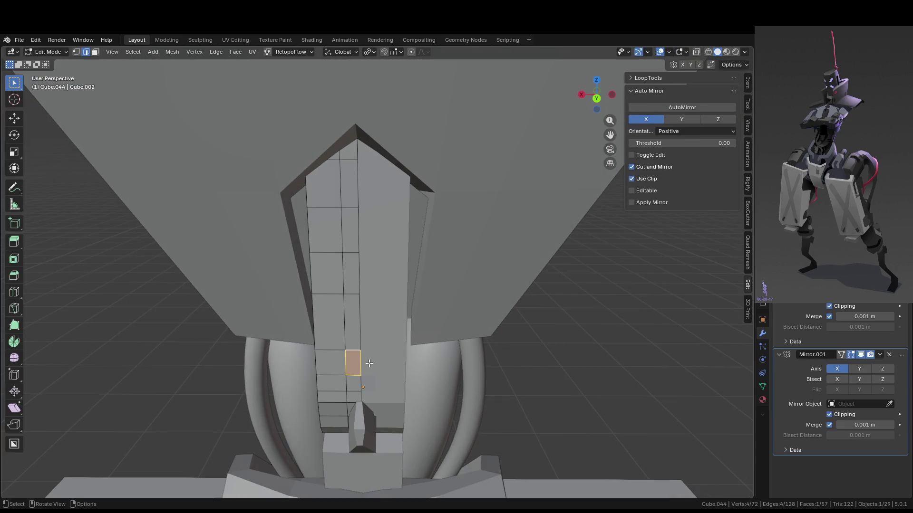
pyautogui.scroll(4, 381, 374)
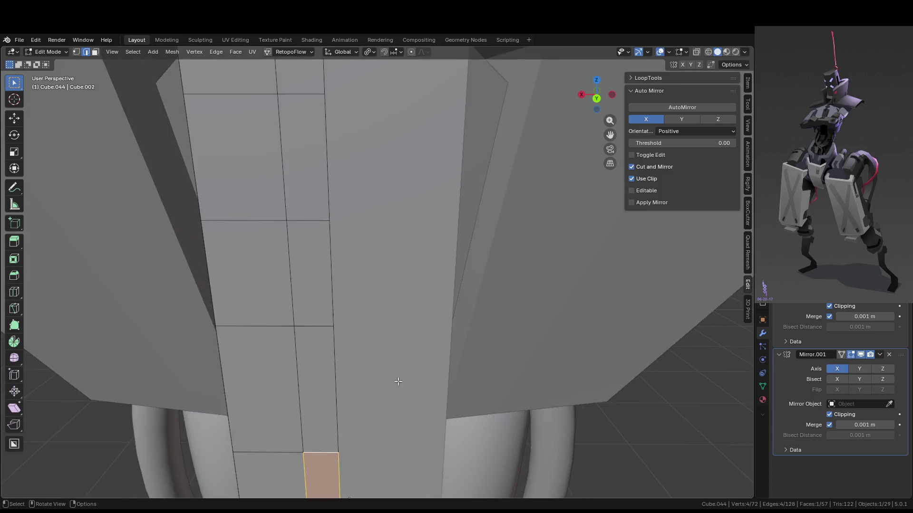
pyautogui.moveTo(393, 377); pyautogui.dragTo(422, 370, button='middle')
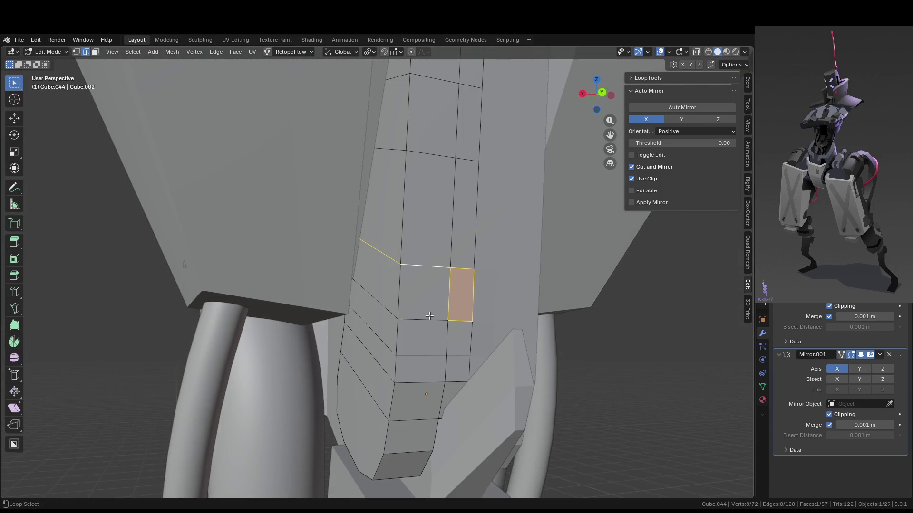
pyautogui.click(436, 267)
pyautogui.keyDown('alt'); pyautogui.keyDown('shift'); pyautogui.click(429, 320); pyautogui.keyUp('shift'); pyautogui.keyUp('alt')
pyautogui.press('x')
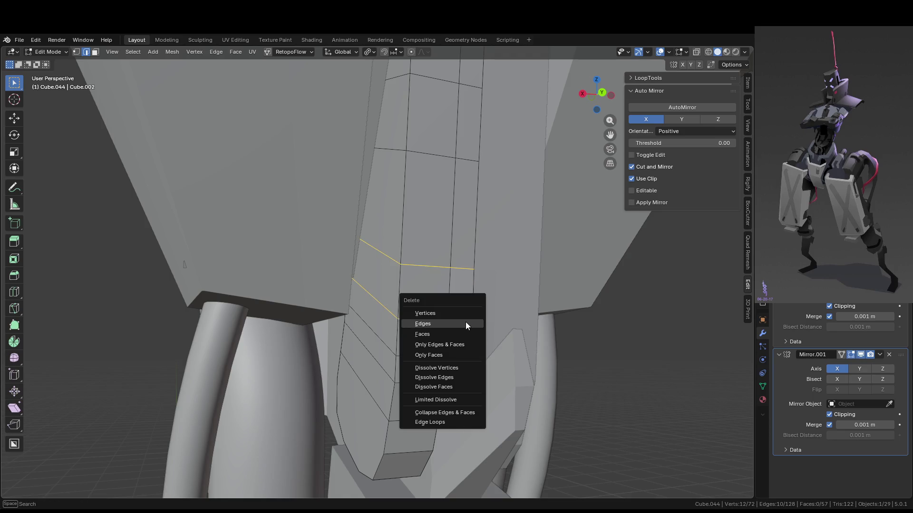
pyautogui.click(452, 378)
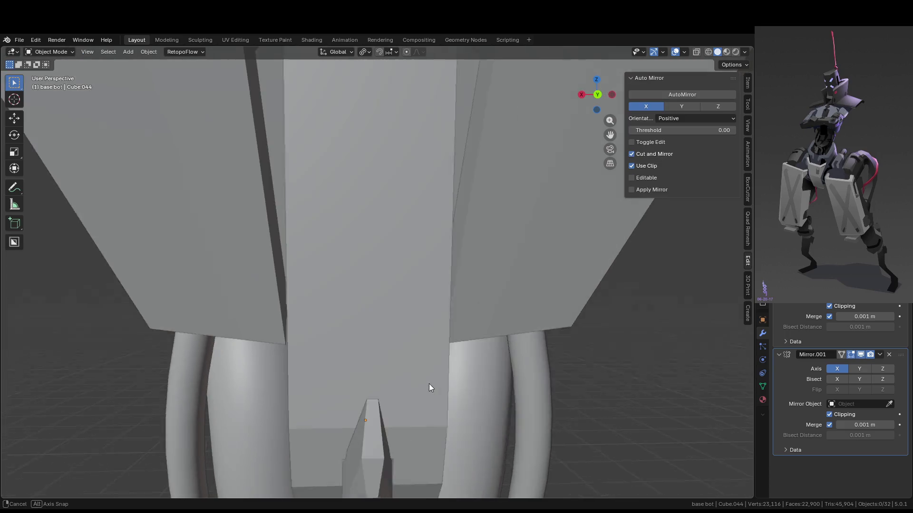
# Check the centre pillar's mesh, then select the chest armor panel (Cube.049) in Object Mode.
pyautogui.moveTo(429, 383); pyautogui.dragTo(429, 387, button='middle')
pyautogui.click(429, 387)
pyautogui.press('Tab')
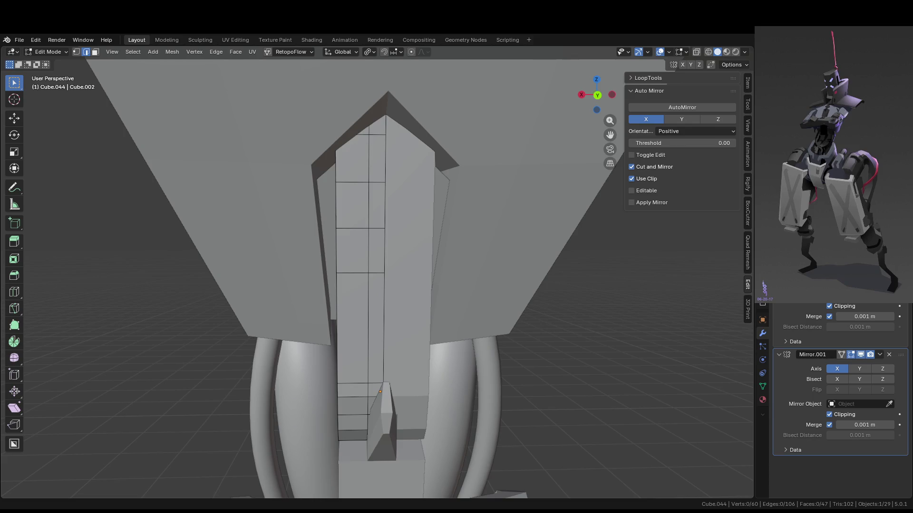
pyautogui.moveTo(389, 256); pyautogui.dragTo(480, 274, button='middle')
pyautogui.moveTo(384, 295)
pyautogui.mouseDown(button='middle')
pyautogui.moveTo(391, 286)
pyautogui.moveTo(364, 296)
pyautogui.mouseUp(button='middle')
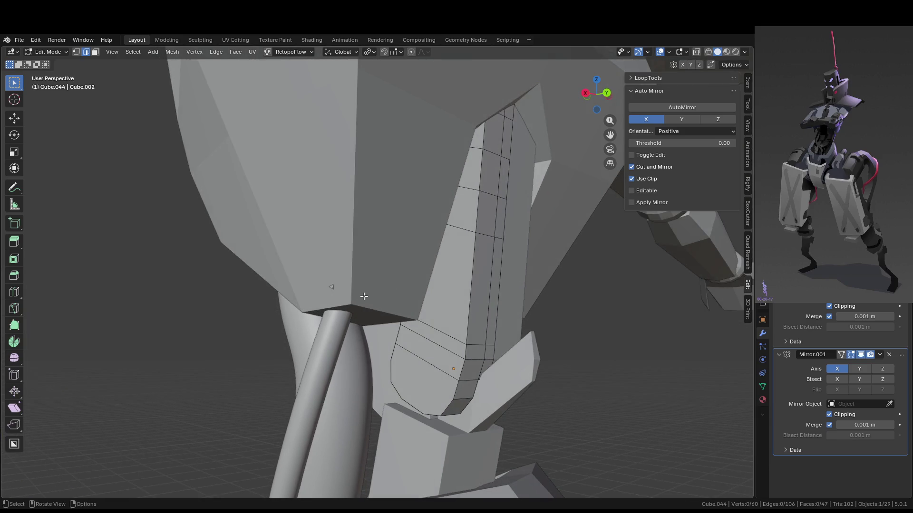
pyautogui.press('Tab')
pyautogui.click(331, 304)
pyautogui.press('Tab')
pyautogui.moveTo(448, 289); pyautogui.dragTo(307, 361, button='middle')
pyautogui.press('Tab')
pyautogui.click(306, 289)
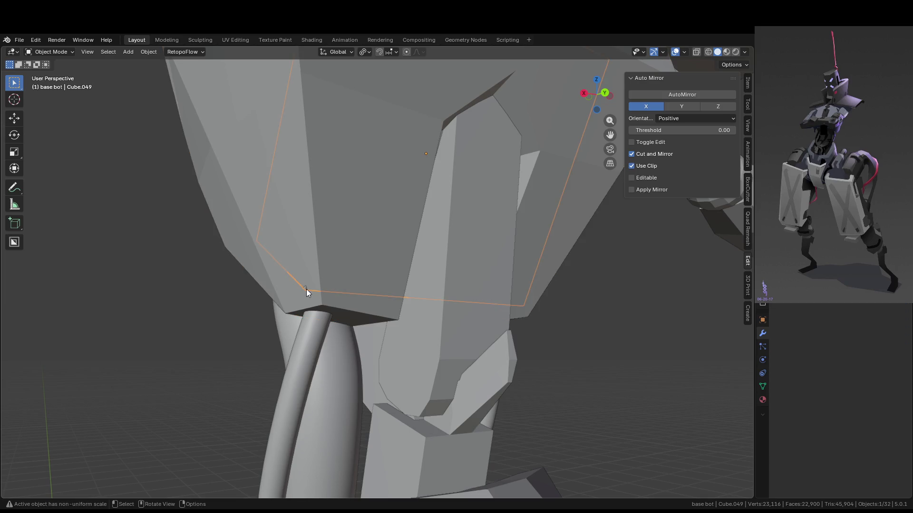
# Frame the chest panel and scale it along X to about 0.828 of its width.
pyautogui.press('KP_Decimal')
pyautogui.scroll(-3, 531, 289)
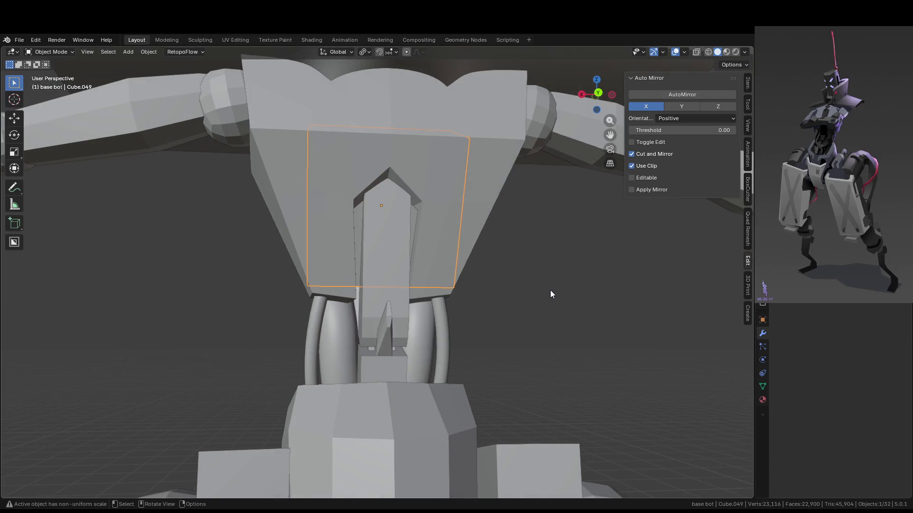
pyautogui.press('s')
pyautogui.press('x')
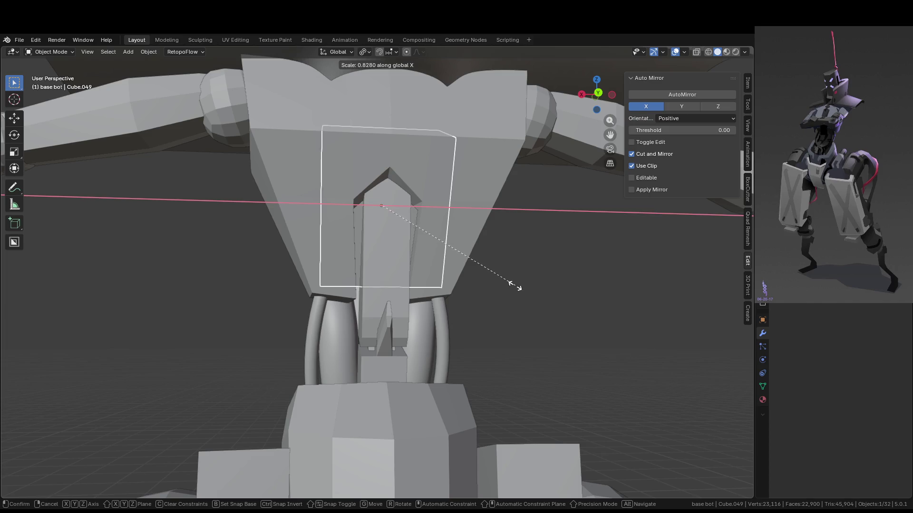
pyautogui.click(514, 287)
# Select the spine plate, view it from the right side, and enter Edit Mode on it.
pyautogui.press('Tab')
pyautogui.moveTo(458, 325)
pyautogui.mouseDown(button='middle')
pyautogui.moveTo(472, 299)
pyautogui.moveTo(505, 309)
pyautogui.mouseUp(button='middle')
pyautogui.press('Tab')
pyautogui.click(452, 289)
pyautogui.moveTo(451, 289)
pyautogui.mouseDown(button='middle')
pyautogui.moveTo(499, 312)
pyautogui.moveTo(513, 304)
pyautogui.mouseUp(button='middle')
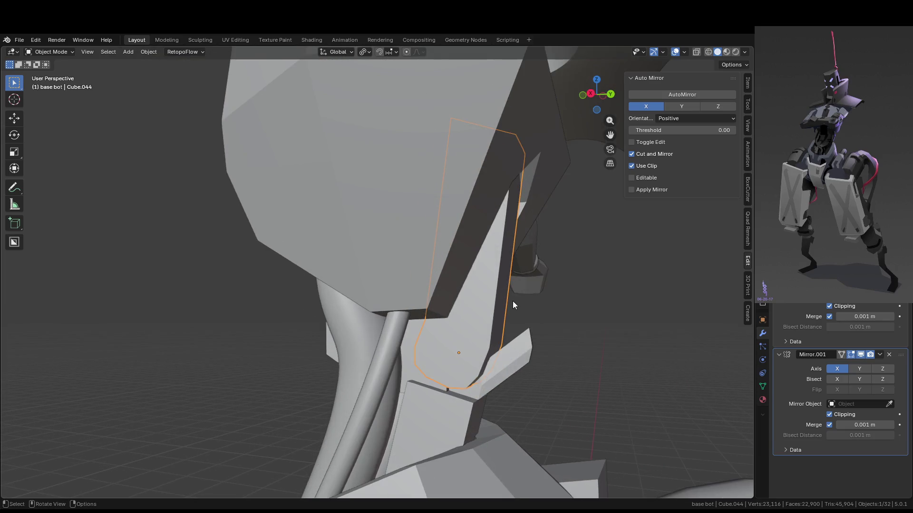
pyautogui.press('KP_3')
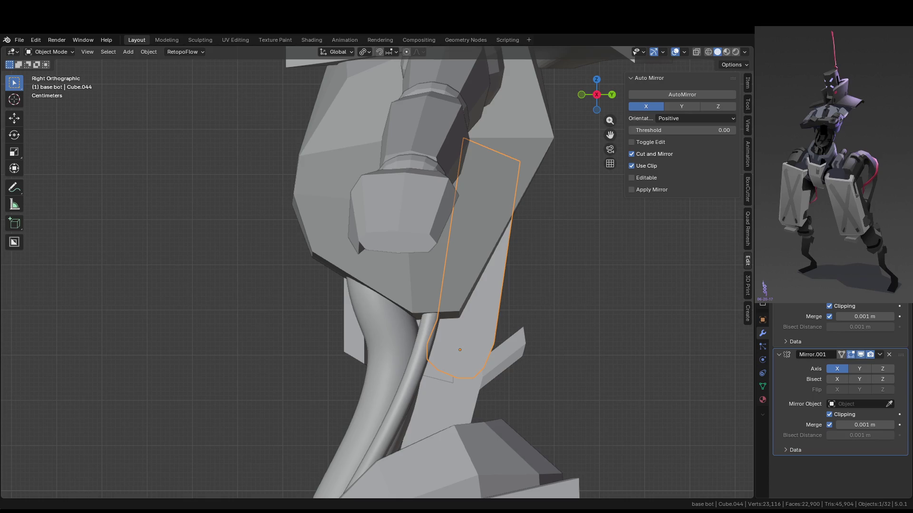
pyautogui.moveTo(626, 297)
pyautogui.keyDown('shift'); pyautogui.mouseDown(button='middle')
pyautogui.moveTo(480, 289)
pyautogui.moveTo(378, 246)
pyautogui.mouseUp(button='middle'); pyautogui.keyUp('shift')
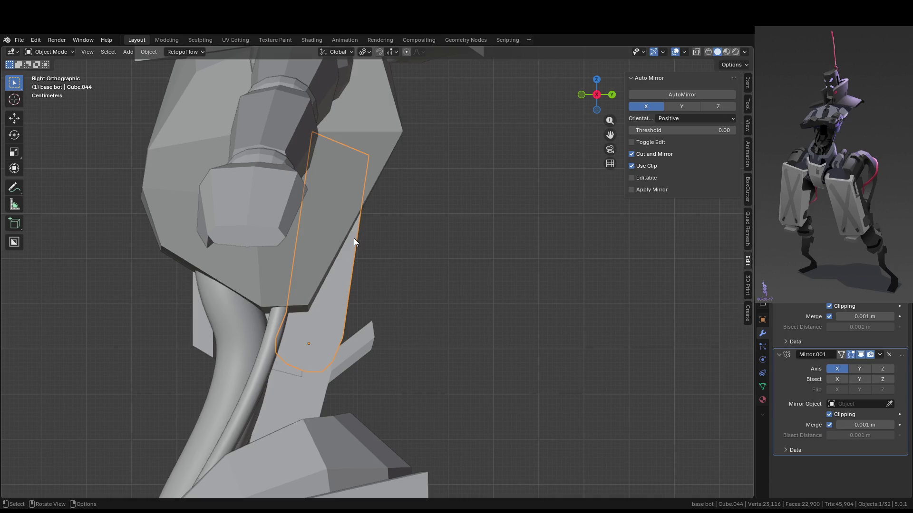
pyautogui.moveTo(353, 241)
pyautogui.mouseDown(button='middle')
pyautogui.moveTo(411, 283)
pyautogui.moveTo(315, 287)
pyautogui.moveTo(414, 291)
pyautogui.moveTo(392, 261)
pyautogui.moveTo(286, 280)
pyautogui.moveTo(393, 278)
pyautogui.moveTo(335, 312)
pyautogui.moveTo(314, 312)
pyautogui.moveTo(373, 316)
pyautogui.moveTo(363, 309)
pyautogui.moveTo(364, 288)
pyautogui.mouseUp(button='middle')
pyautogui.scroll(5, 394, 275)
pyautogui.press('Tab')
# Add three centred loop cuts across the spine plate.
pyautogui.hotkey('ctrl', 'r')
pyautogui.click(312, 313)
pyautogui.rightClick(312, 313)
pyautogui.hotkey('ctrl', 'r')
pyautogui.click(363, 286)
pyautogui.rightClick(362, 286)
pyautogui.hotkey('ctrl', 'r')
pyautogui.click(353, 329)
pyautogui.rightClick(352, 329)
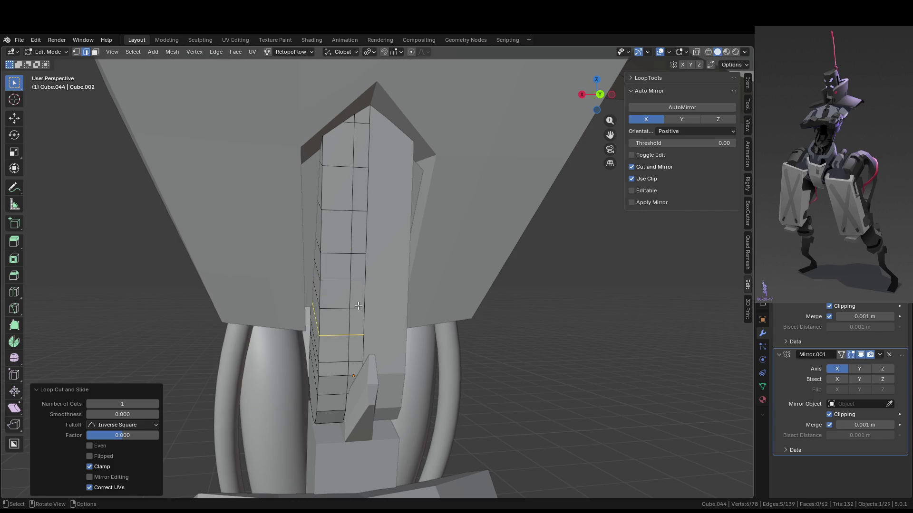
# Select two adjacent faces on the plate, extrude them sideways, then undo that extrusion.
pyautogui.press('3')
pyautogui.click(357, 294)
pyautogui.keyDown('shift'); pyautogui.click(357, 322); pyautogui.keyUp('shift')
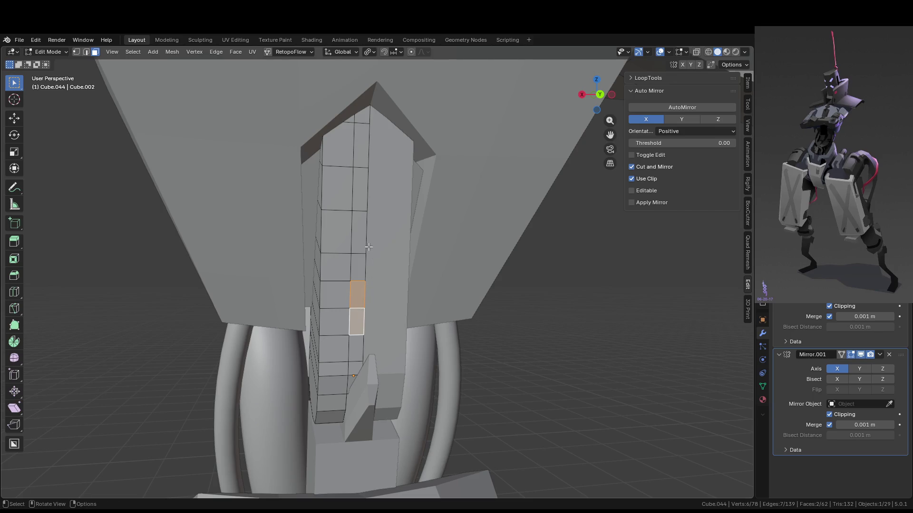
pyautogui.moveTo(365, 245); pyautogui.dragTo(434, 236, button='middle')
pyautogui.moveTo(333, 270); pyautogui.dragTo(450, 271, button='middle')
pyautogui.press('KP_3')
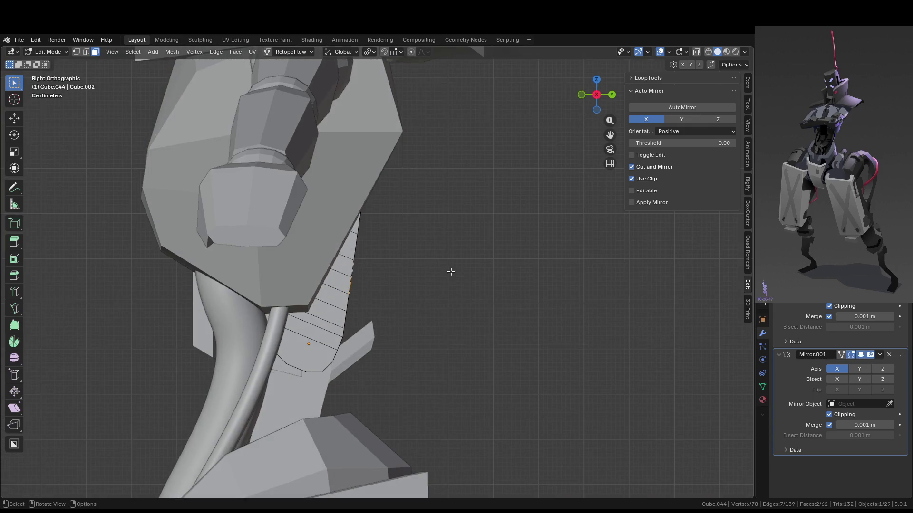
pyautogui.keyDown('ctrl'); pyautogui.rightClick(381, 279); pyautogui.keyUp('ctrl')
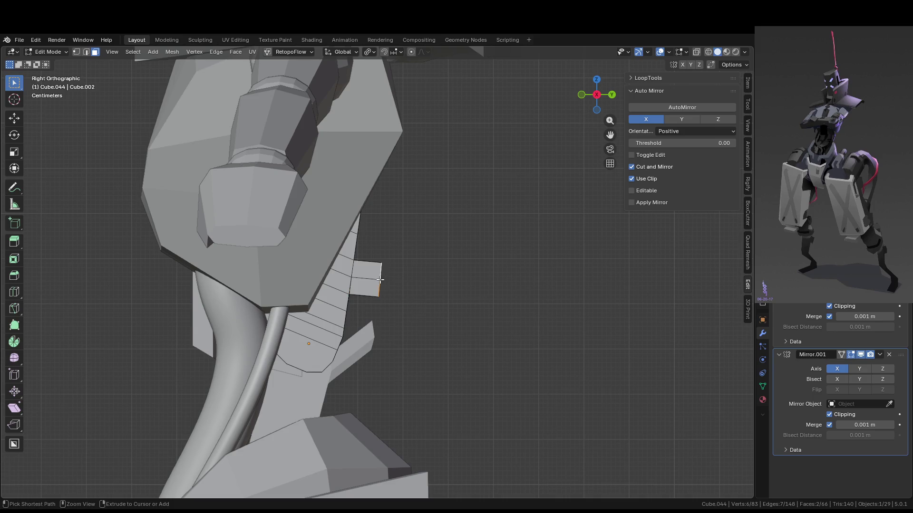
pyautogui.scroll(4, 415, 278)
pyautogui.hotkey('ctrl', 'z')
pyautogui.moveTo(416, 278); pyautogui.dragTo(358, 277, button='middle')
# Edge-slide two edge loops on the spine plate to reposition them.
pyautogui.press('2')
pyautogui.keyDown('alt'); pyautogui.click(344, 264); pyautogui.keyUp('alt')
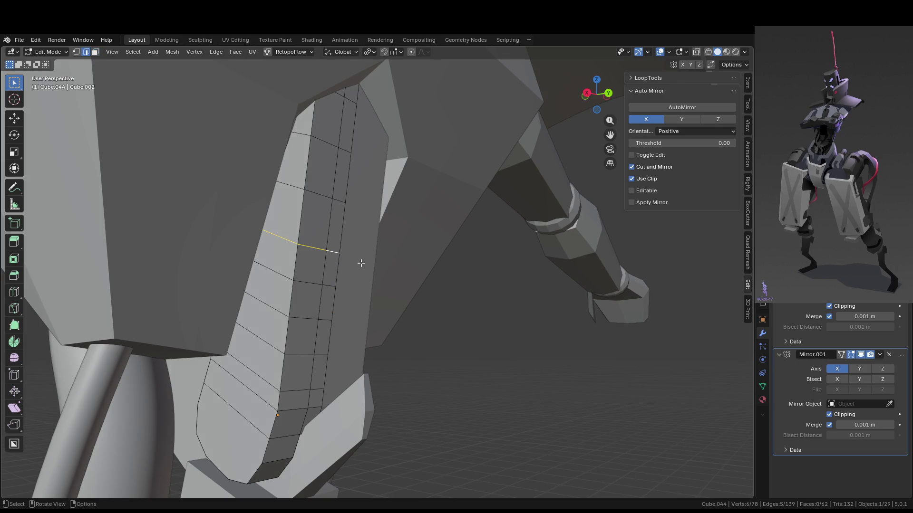
pyautogui.press('g')
pyautogui.press('g')
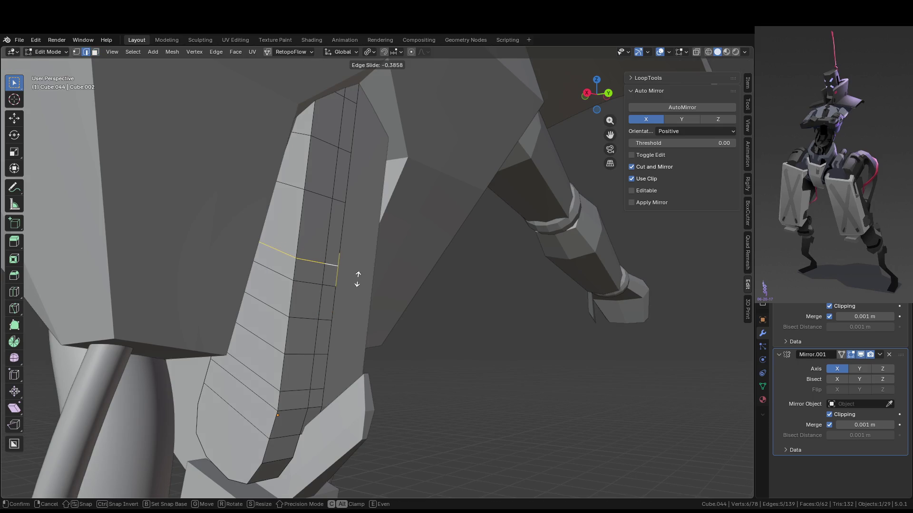
pyautogui.click(356, 279)
pyautogui.keyDown('alt'); pyautogui.click(333, 316); pyautogui.keyUp('alt')
pyautogui.press('g')
pyautogui.press('g')
pyautogui.click(360, 305)
# Extrude the face between the slid loops about 5 cm outward.
pyautogui.press('3')
pyautogui.click(327, 273)
pyautogui.moveTo(327, 273); pyautogui.dragTo(434, 302, button='middle')
pyautogui.press('e')
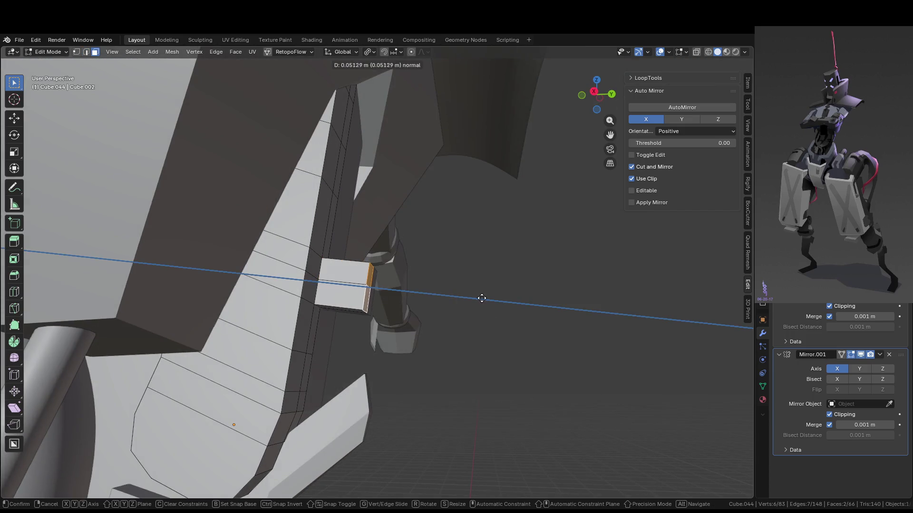
pyautogui.click(482, 298)
pyautogui.press('KP_3')
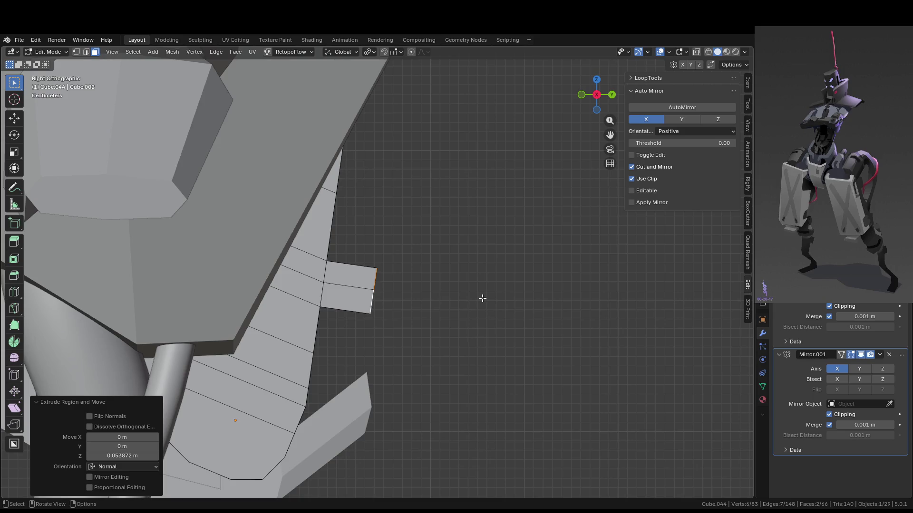
pyautogui.scroll(3, 482, 298)
# Raise the extruded end face along Z and tilt it about -16.7°.
pyautogui.press('g')
pyautogui.press('z')
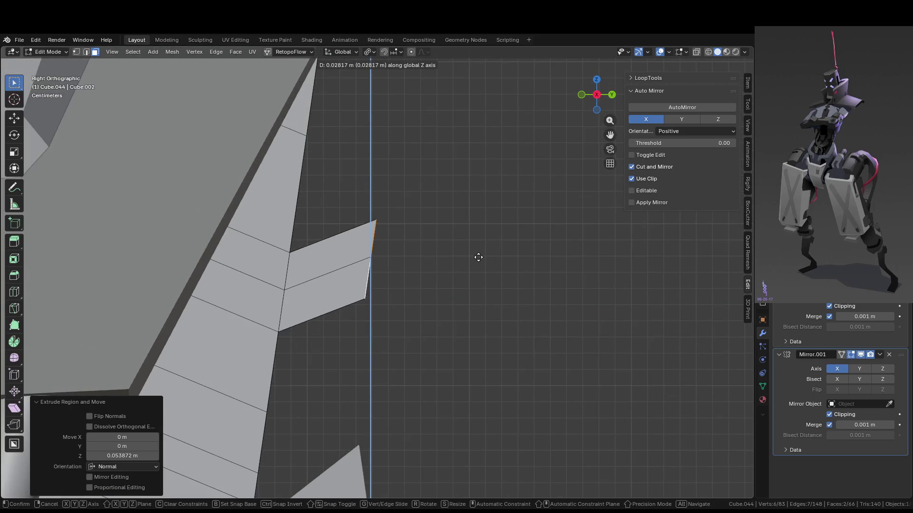
pyautogui.click(479, 257)
pyautogui.scroll(-3, 480, 278)
pyautogui.press('r')
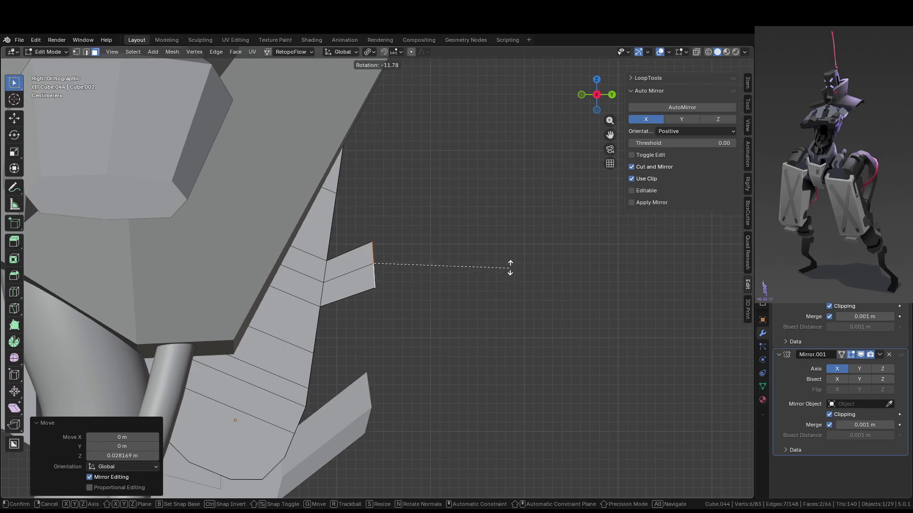
pyautogui.click(513, 257)
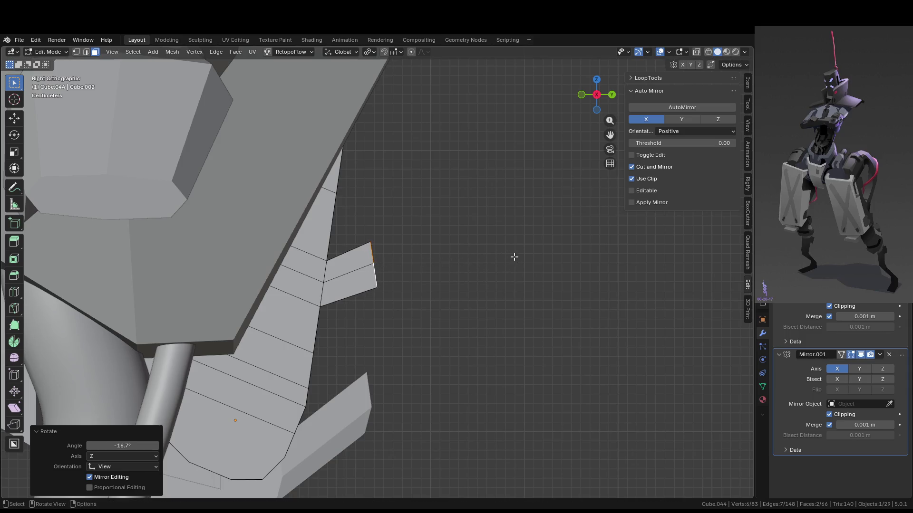
# Slide one edge of the tab along its length.
pyautogui.moveTo(514, 257); pyautogui.dragTo(523, 267, button='middle')
pyautogui.press('2')
pyautogui.click(369, 287)
pyautogui.moveTo(368, 288); pyautogui.dragTo(545, 278, button='middle')
pyautogui.press('g')
pyautogui.press('g')
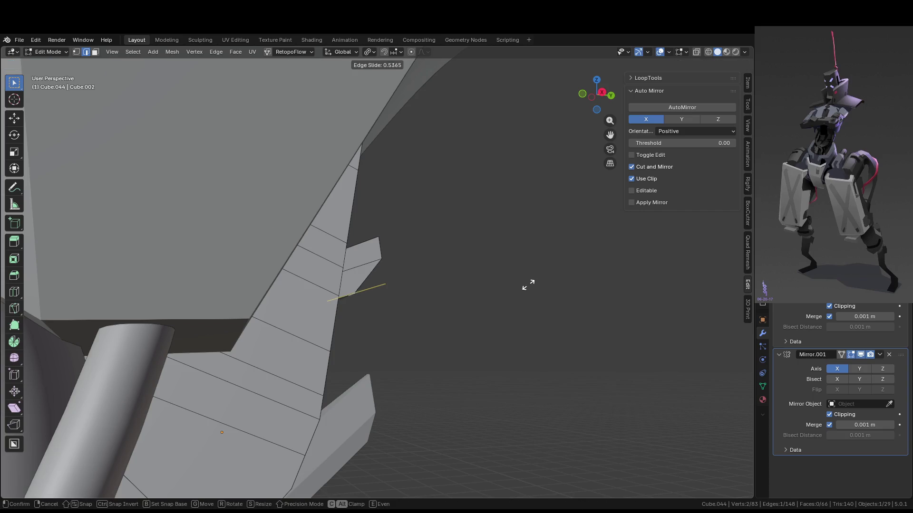
pyautogui.click(540, 283)
pyautogui.press('KP_3')
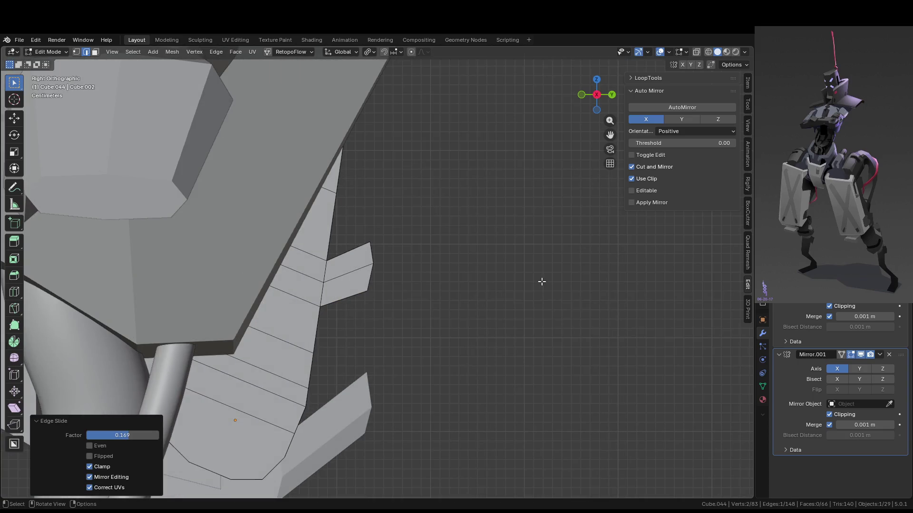
pyautogui.scroll(3, 483, 288)
pyautogui.scroll(-1, 483, 291)
pyautogui.scroll(-1, 481, 292)
pyautogui.scroll(1, 449, 305)
# Slide the edge loop around the tab to reshape it.
pyautogui.moveTo(449, 305); pyautogui.dragTo(409, 314, button='middle')
pyautogui.press('3')
pyautogui.click(328, 311)
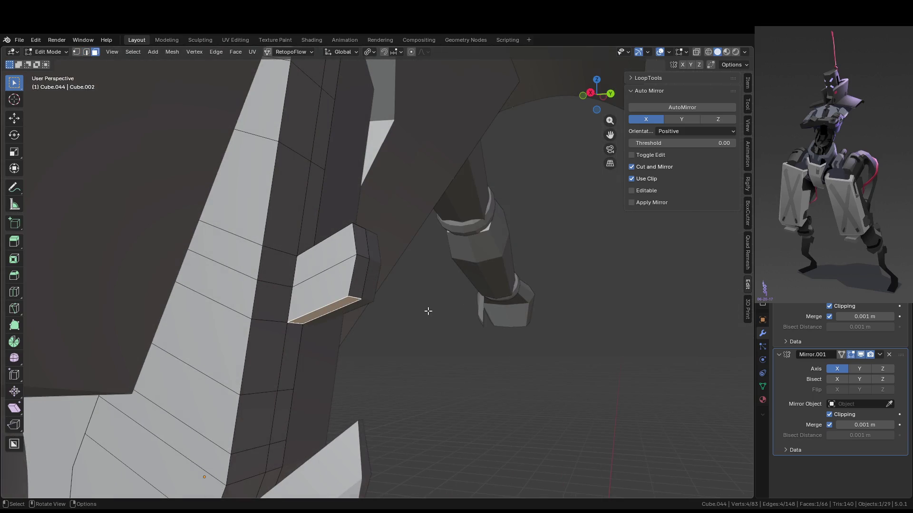
pyautogui.press('2')
pyautogui.keyDown('alt'); pyautogui.click(332, 269); pyautogui.keyUp('alt')
pyautogui.press('KP_3')
pyautogui.press('g')
pyautogui.press('g')
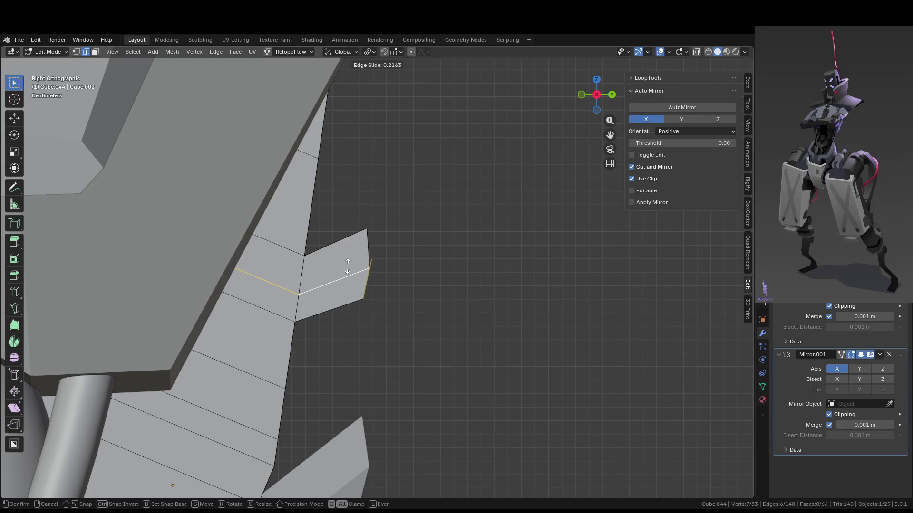
pyautogui.click(347, 267)
# Slide a single tab edge repeatedly until it sits where wanted.
pyautogui.moveTo(348, 267); pyautogui.dragTo(346, 279, button='middle')
pyautogui.click(361, 245)
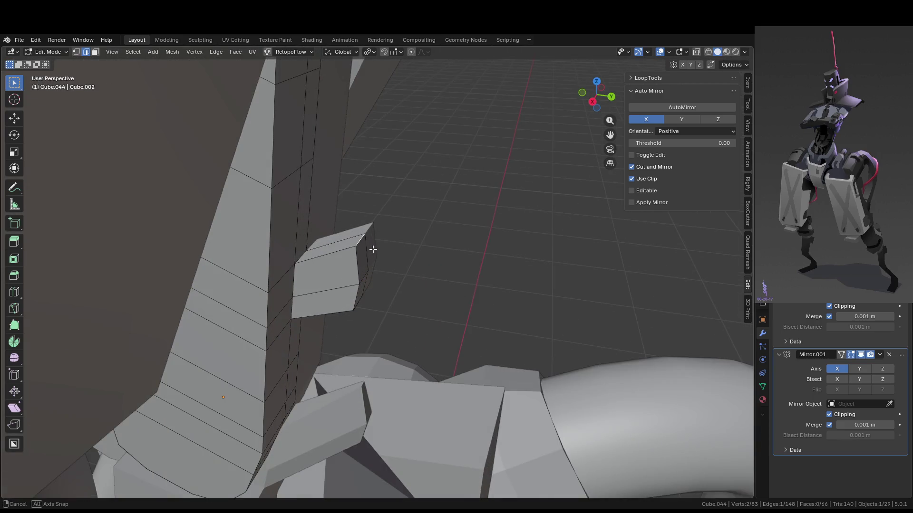
pyautogui.moveTo(371, 248); pyautogui.dragTo(394, 221, button='middle')
pyautogui.press('KP_3')
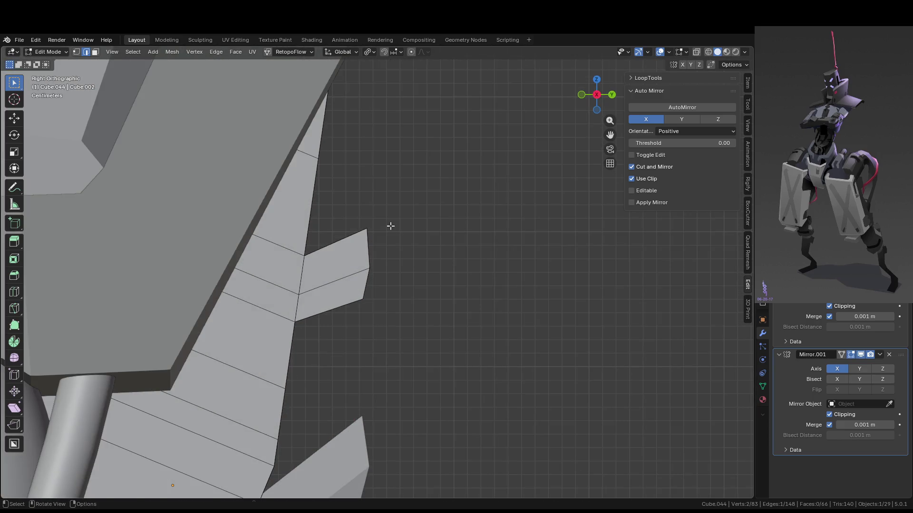
pyautogui.press('g')
pyautogui.press('g')
pyautogui.click(391, 257)
pyautogui.press('g')
pyautogui.press('g')
pyautogui.click(386, 254)
pyautogui.press('g')
pyautogui.press('g')
pyautogui.click(385, 249)
# Move the tab's tip vertex to a new position in side view.
pyautogui.moveTo(392, 251); pyautogui.dragTo(388, 264, button='middle')
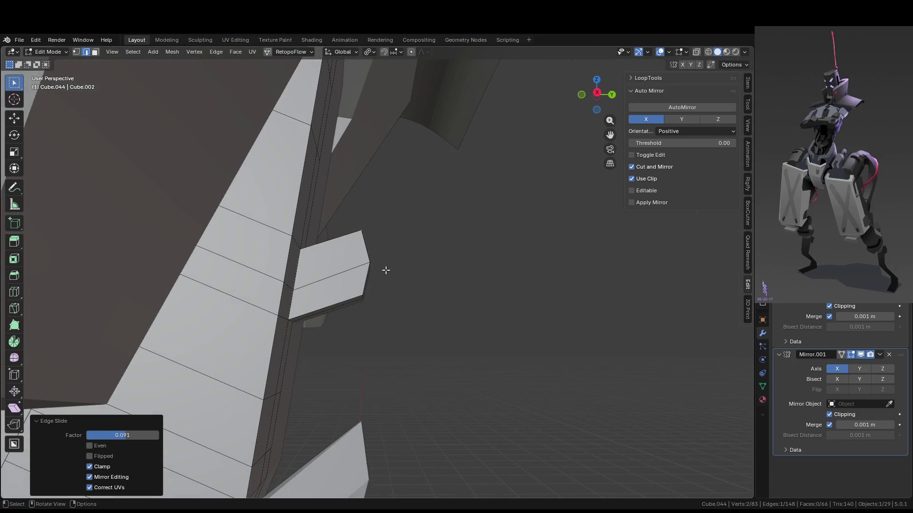
pyautogui.press('KP_3')
pyautogui.press('g')
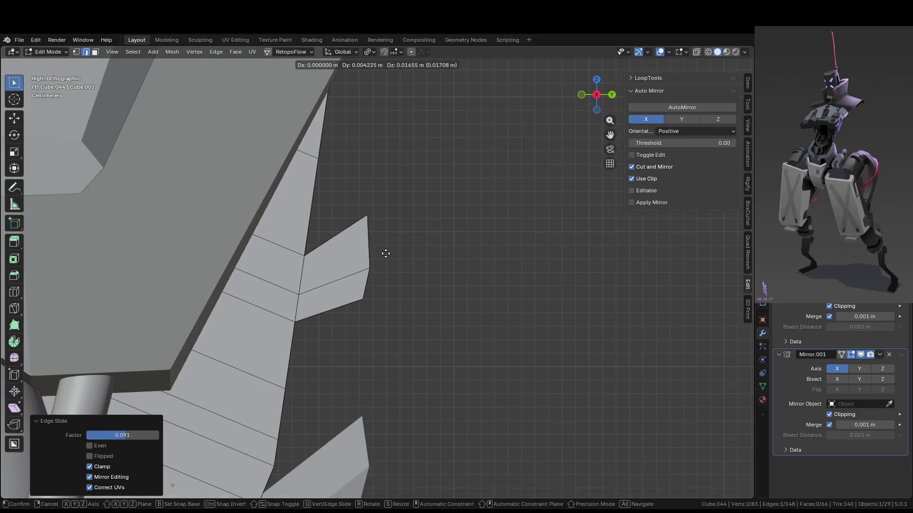
pyautogui.click(385, 255)
# Push two edges on the tab's inner end along X, then return to Object Mode.
pyautogui.moveTo(385, 254)
pyautogui.mouseDown(button='middle')
pyautogui.moveTo(355, 292)
pyautogui.moveTo(306, 326)
pyautogui.mouseUp(button='middle')
pyautogui.click(304, 276)
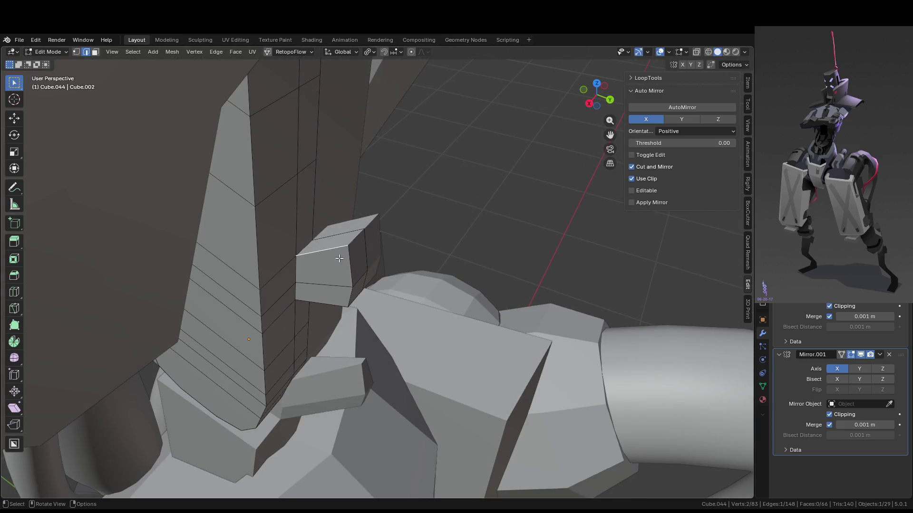
pyautogui.scroll(3, 378, 267)
pyautogui.moveTo(343, 254); pyautogui.dragTo(377, 280, button='middle')
pyautogui.keyDown('shift'); pyautogui.click(343, 283); pyautogui.keyUp('shift')
pyautogui.press('g')
pyautogui.press('x')
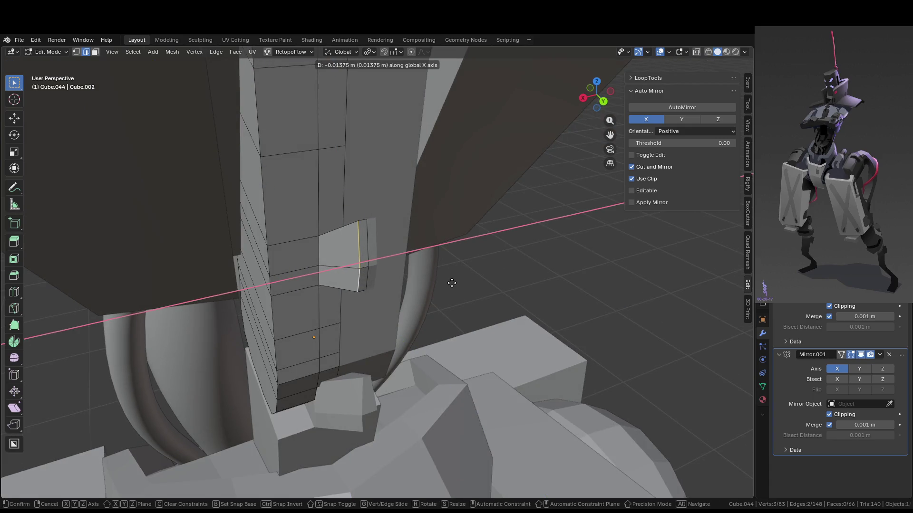
pyautogui.click(452, 282)
pyautogui.press('Tab')
pyautogui.click(579, 327)
pyautogui.moveTo(579, 327)
pyautogui.mouseDown(button='middle')
pyautogui.moveTo(468, 306)
pyautogui.moveTo(590, 292)
pyautogui.mouseUp(button='middle')
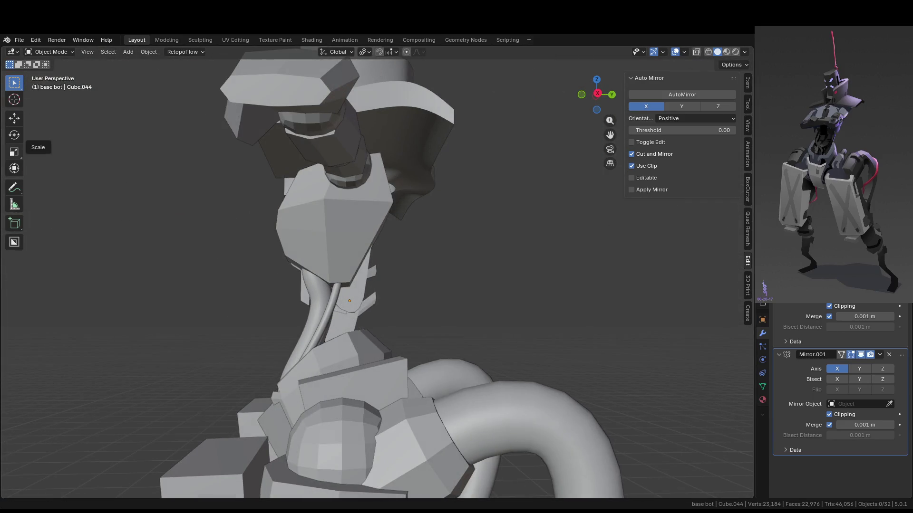
# Move the small block's two faces to a new position in Right Ortho view.
pyautogui.moveTo(19, 157)
pyautogui.mouseDown(button='middle')
pyautogui.moveTo(455, 301)
pyautogui.moveTo(218, 271)
pyautogui.moveTo(438, 268)
pyautogui.moveTo(450, 289)
pyautogui.moveTo(409, 290)
pyautogui.mouseUp(button='middle')
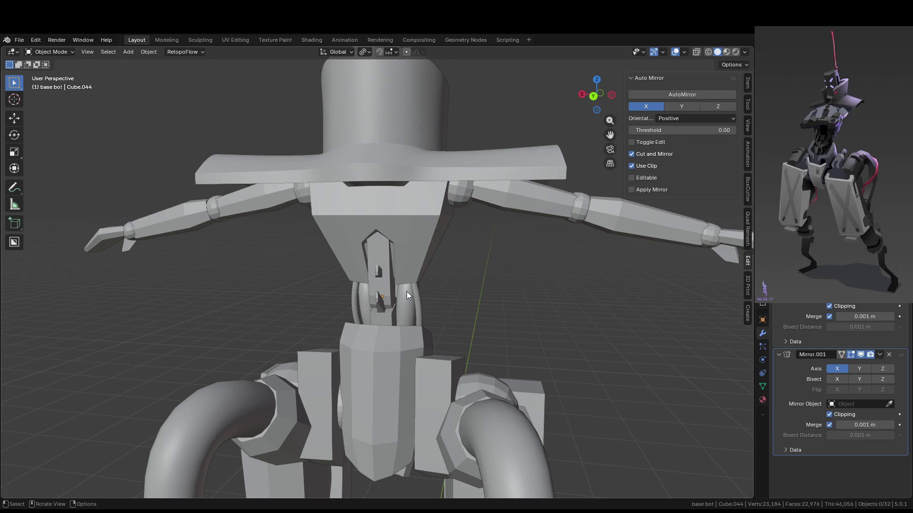
pyautogui.click(374, 283)
pyautogui.press('Tab')
pyautogui.press('KP_Decimal')
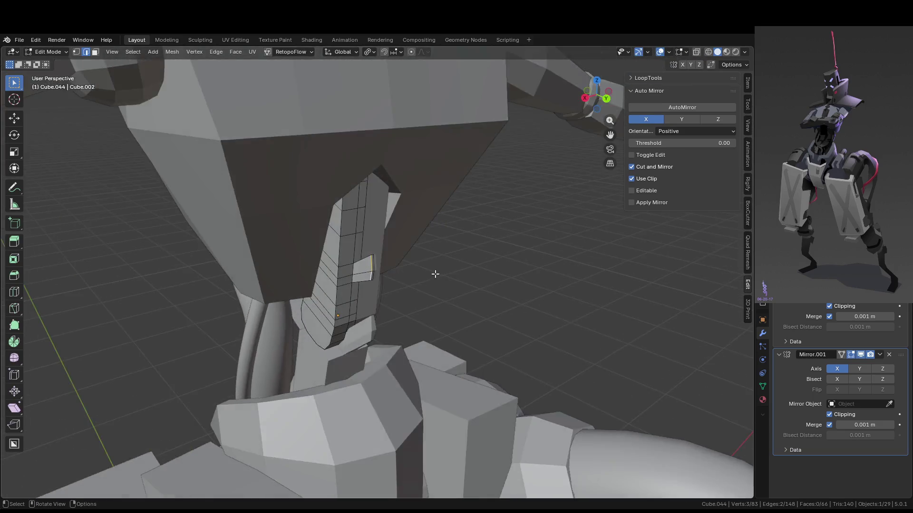
pyautogui.press('3')
pyautogui.keyDown('shift'); pyautogui.click(364, 264); pyautogui.keyUp('shift')
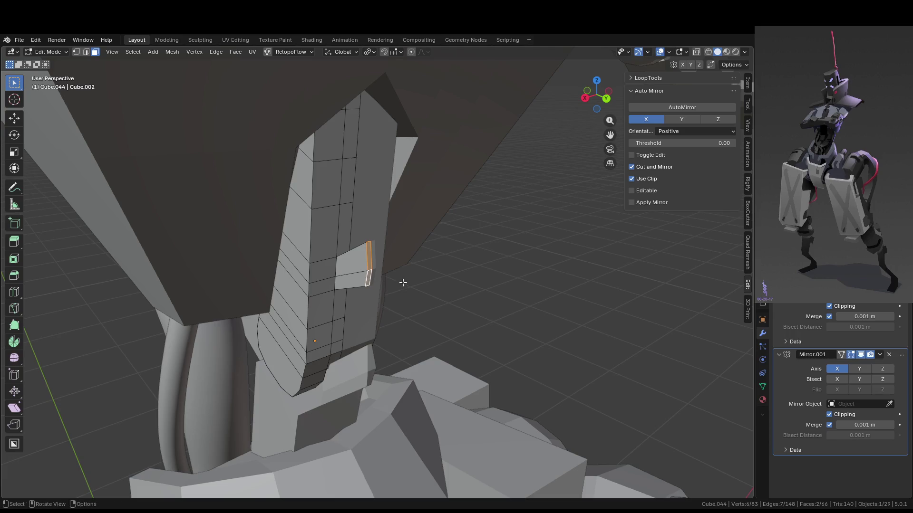
pyautogui.press('KP_3')
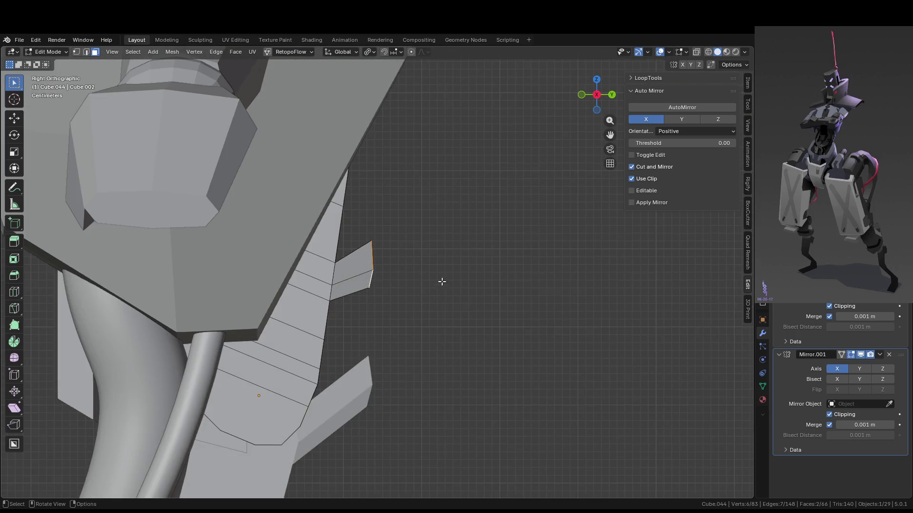
pyautogui.press('g')
pyautogui.click(481, 271)
pyautogui.moveTo(481, 271)
pyautogui.mouseDown(button='middle')
pyautogui.moveTo(473, 301)
pyautogui.moveTo(412, 322)
pyautogui.moveTo(383, 263)
pyautogui.moveTo(304, 290)
pyautogui.moveTo(267, 281)
pyautogui.mouseUp(button='middle')
# Inspect an edge on the plate from the side, return to Object Mode, and pick the spine plate.
pyautogui.press('2')
pyautogui.click(315, 232)
pyautogui.moveTo(322, 259)
pyautogui.mouseDown(button='middle')
pyautogui.moveTo(289, 264)
pyautogui.moveTo(309, 238)
pyautogui.moveTo(388, 203)
pyautogui.moveTo(418, 218)
pyautogui.moveTo(376, 241)
pyautogui.moveTo(329, 195)
pyautogui.moveTo(218, 232)
pyautogui.moveTo(423, 221)
pyautogui.moveTo(423, 290)
pyautogui.moveTo(409, 226)
pyautogui.mouseUp(button='middle')
pyautogui.press('KP_3')
pyautogui.press('Tab')
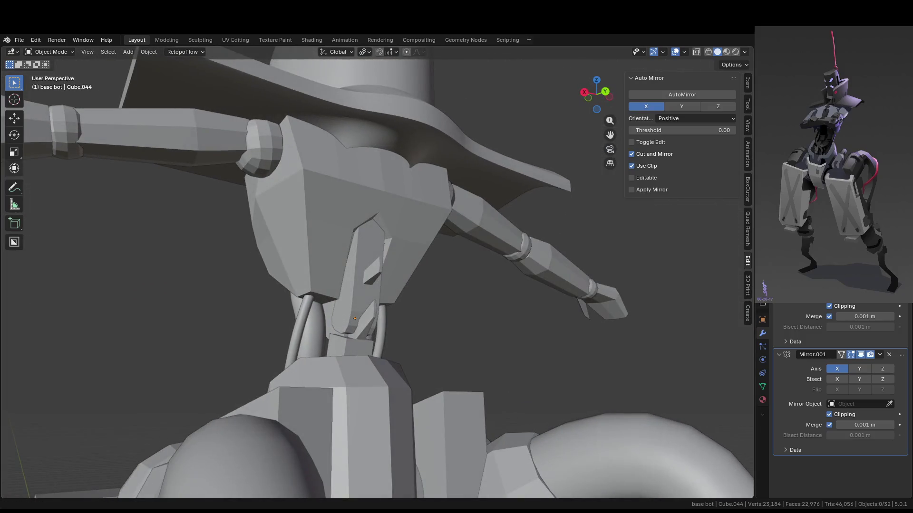
pyautogui.scroll(-5, 404, 259)
pyautogui.moveTo(403, 259)
pyautogui.mouseDown(button='middle')
pyautogui.moveTo(347, 224)
pyautogui.moveTo(358, 158)
pyautogui.mouseUp(button='middle')
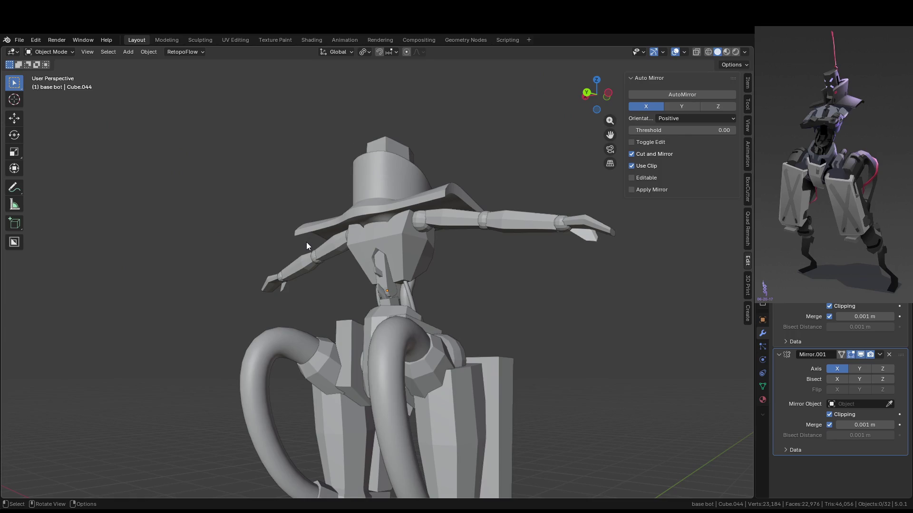
pyautogui.click(421, 299)
# Enter face-select Edit Mode on the spine plate and undo the protruding block.
pyautogui.press('KP_Decimal')
pyautogui.press('Tab')
pyautogui.scroll(2, 433, 273)
pyautogui.moveTo(475, 300); pyautogui.dragTo(462, 310, button='middle')
pyautogui.press('3')
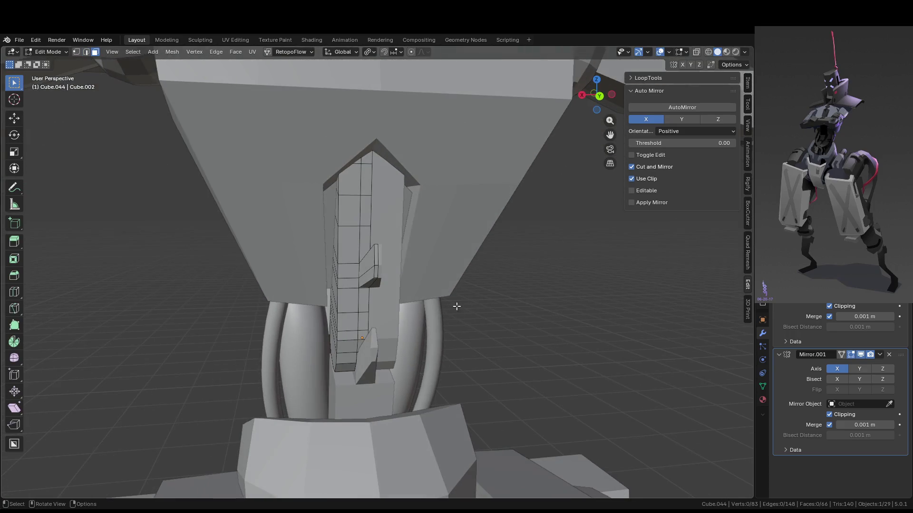
pyautogui.scroll(2, 379, 261)
pyautogui.hotkey('ctrl', 'z')
pyautogui.hotkey('ctrl', 'z')
pyautogui.hotkey('ctrl', 'z')
pyautogui.hotkey('ctrl', 'z')
pyautogui.hotkey('ctrl', 'z')
pyautogui.hotkey('ctrl', 'z')
pyautogui.hotkey('ctrl', 'z')
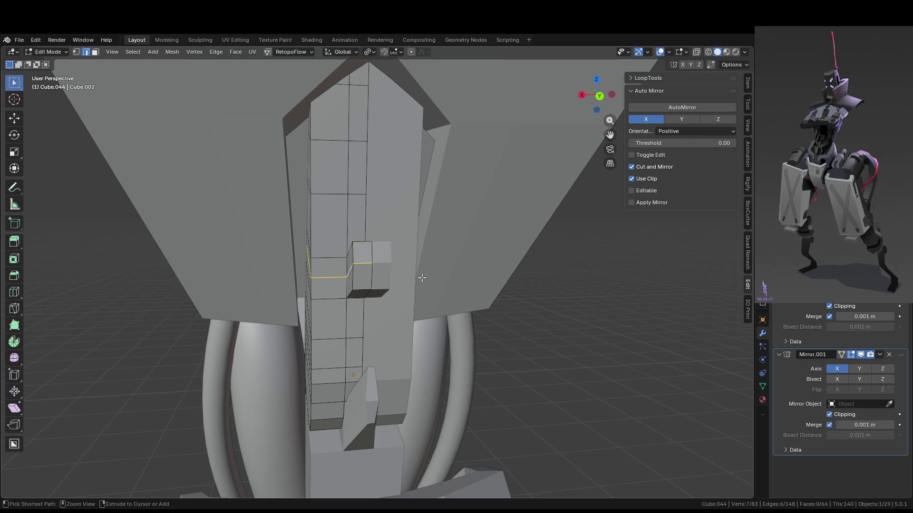
pyautogui.hotkey('ctrl', 'z')
pyautogui.hotkey('ctrl', 'z')
pyautogui.hotkey('ctrl', 'z')
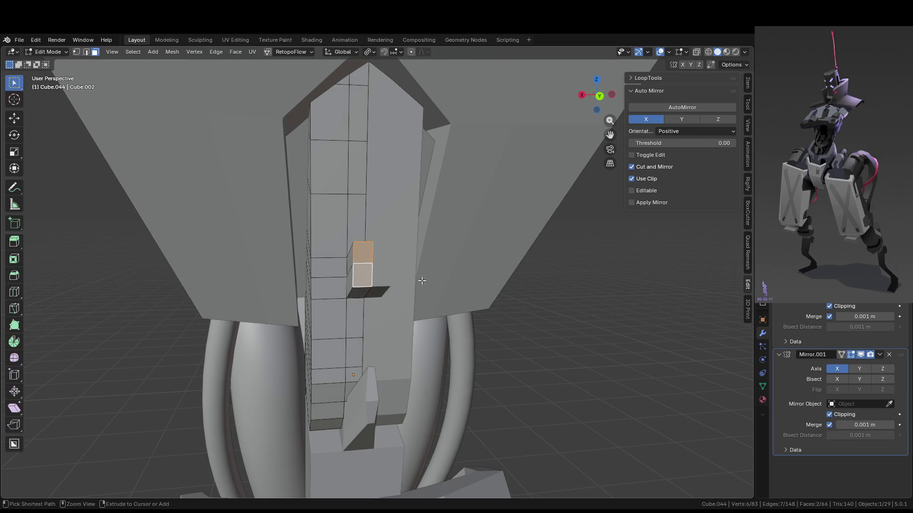
# Select a vertical face column up the plate and begin extruding it outward.
pyautogui.moveTo(422, 281)
pyautogui.mouseDown(button='middle')
pyautogui.moveTo(371, 364)
pyautogui.moveTo(359, 350)
pyautogui.mouseUp(button='middle')
pyautogui.click(359, 336)
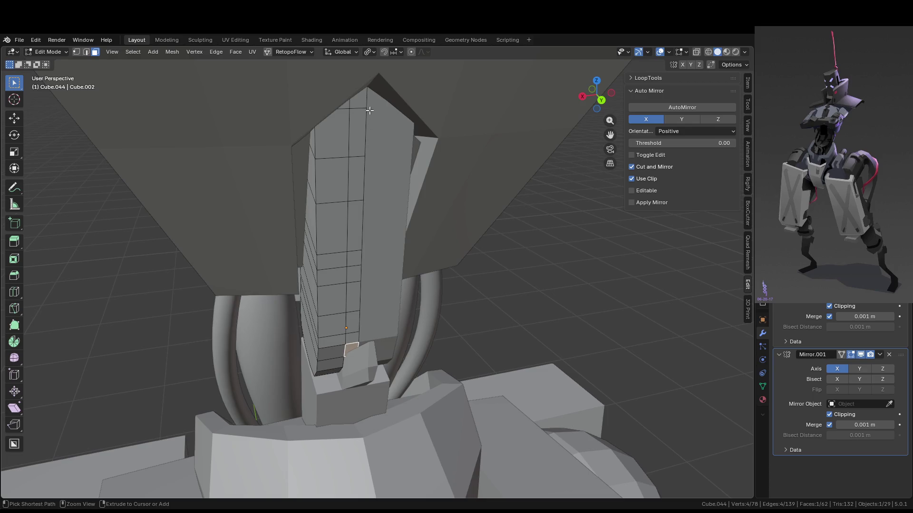
pyautogui.keyDown('ctrl'); pyautogui.click(364, 99); pyautogui.keyUp('ctrl')
pyautogui.moveTo(363, 98)
pyautogui.mouseDown(button='middle')
pyautogui.moveTo(453, 216)
pyautogui.moveTo(481, 276)
pyautogui.mouseUp(button='middle')
pyautogui.press('e')
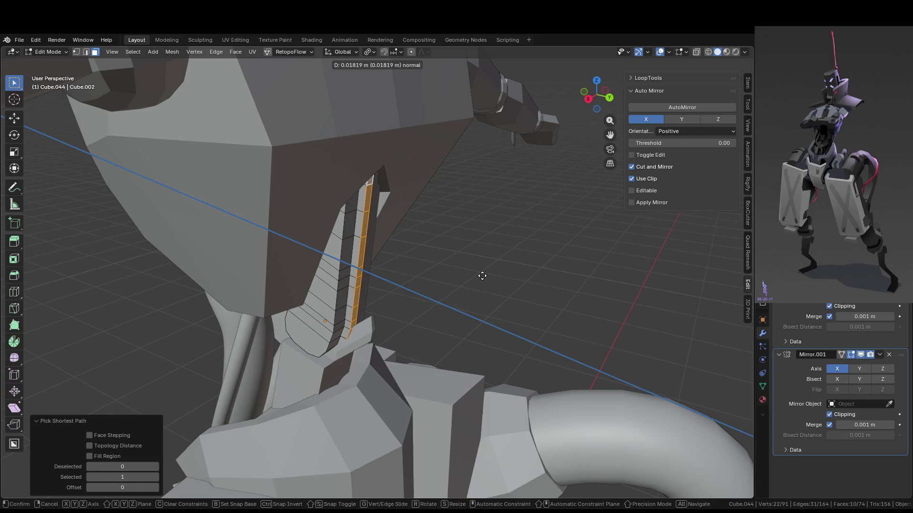
# Redo the face-column extrusion so the strip sticks out from the spine plate.
pyautogui.rightClick(482, 276)
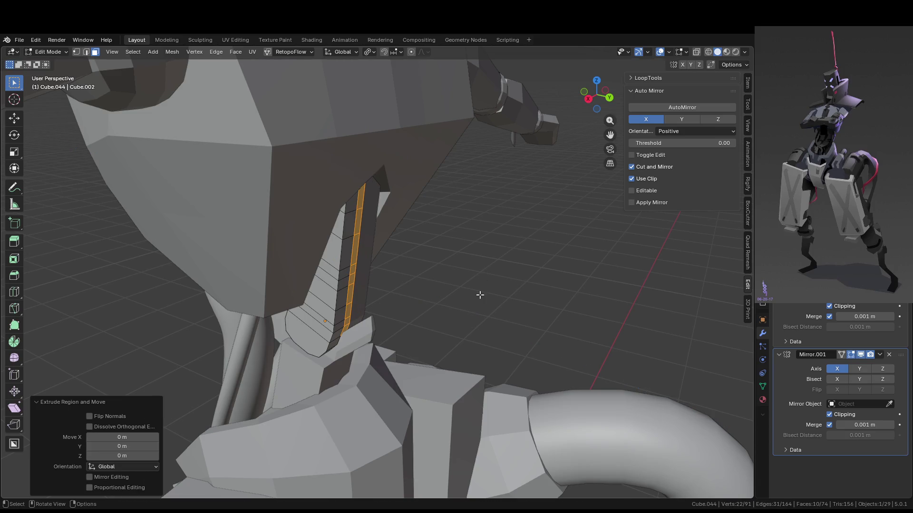
pyautogui.scroll(2, 480, 294)
pyautogui.hotkey('ctrl', 'z')
pyautogui.moveTo(377, 313); pyautogui.dragTo(338, 351, button='middle')
pyautogui.click(336, 349)
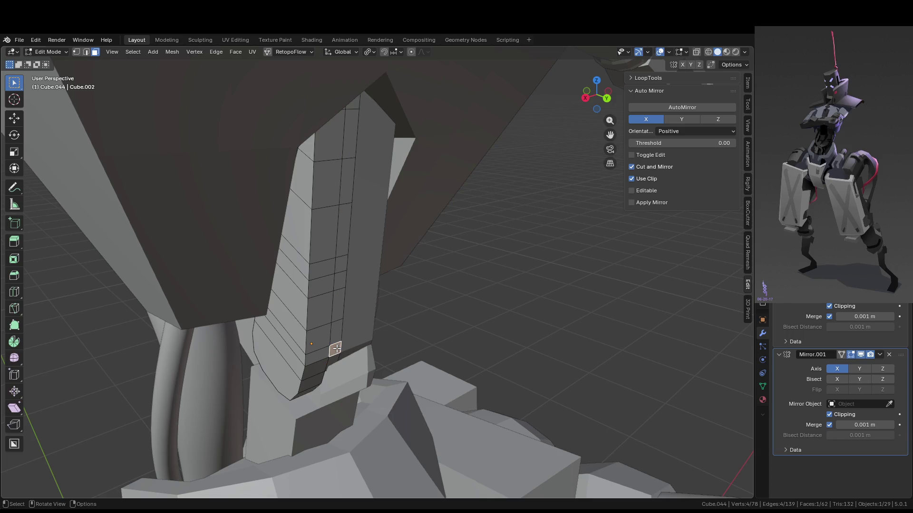
pyautogui.keyDown('ctrl'); pyautogui.click(355, 105); pyautogui.keyUp('ctrl')
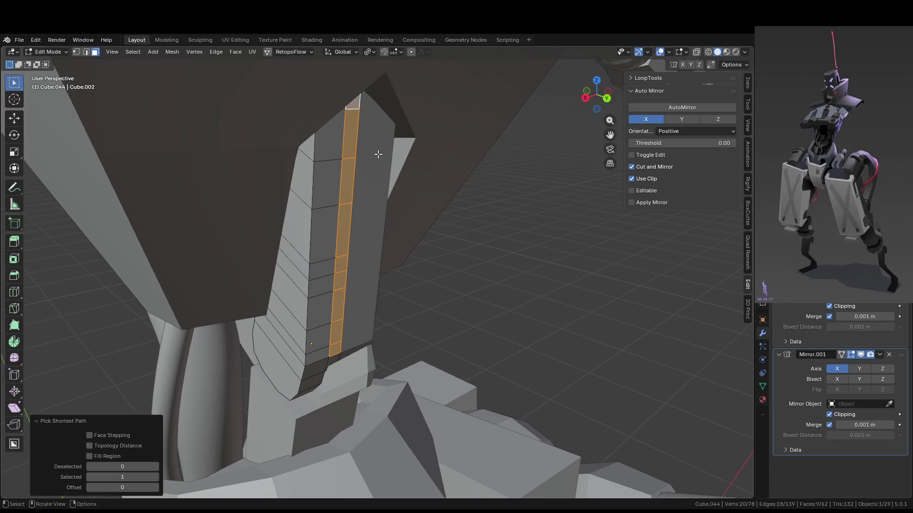
pyautogui.press('e')
pyautogui.moveTo(457, 262)
pyautogui.mouseDown(button='middle')
pyautogui.moveTo(476, 260)
pyautogui.moveTo(483, 277)
pyautogui.moveTo(347, 358)
pyautogui.mouseUp(button='middle')
pyautogui.click(508, 261)
# Shift the extruded strip vertically along Z.
pyautogui.press('g')
pyautogui.press('y')
pyautogui.press('z')
pyautogui.click(483, 274)
# Slide the edge line along the strip across it, then view the torso in Object Mode.
pyautogui.press('2')
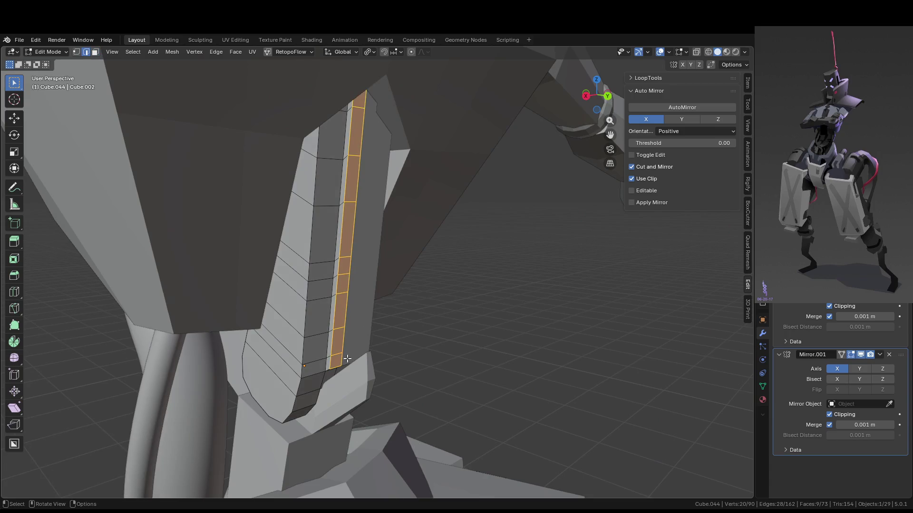
pyautogui.click(330, 359)
pyautogui.keyDown('ctrl'); pyautogui.click(360, 99); pyautogui.keyUp('ctrl')
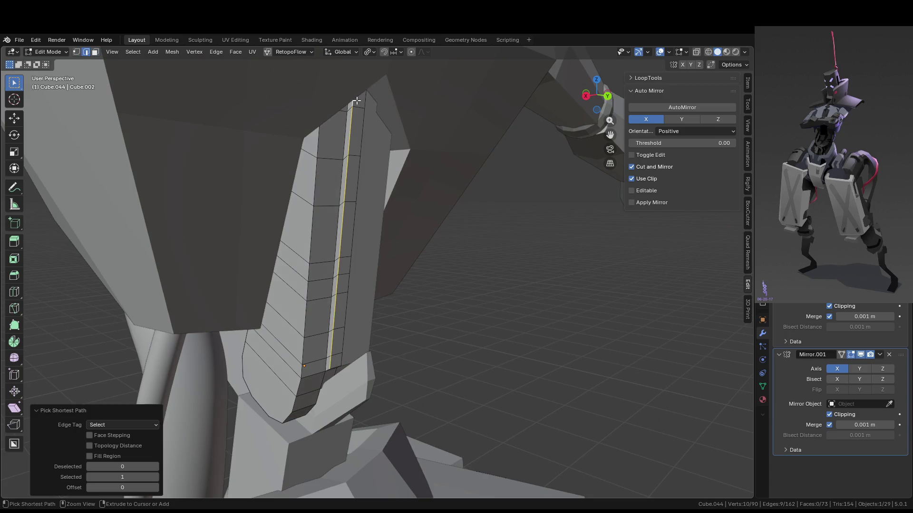
pyautogui.moveTo(360, 99); pyautogui.dragTo(371, 163, button='middle')
pyautogui.press('g')
pyautogui.press('g')
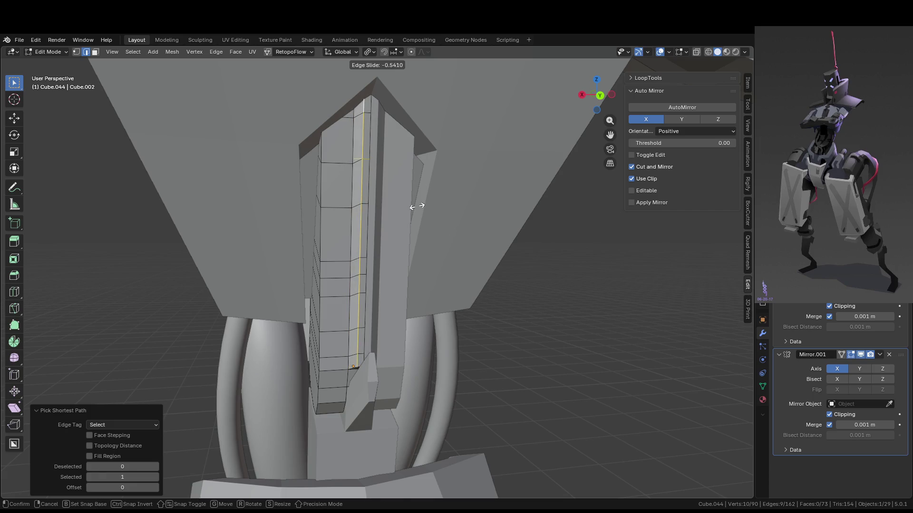
pyautogui.click(525, 338)
pyautogui.press('Tab')
pyautogui.moveTo(525, 338)
pyautogui.mouseDown(button='middle')
pyautogui.moveTo(465, 360)
pyautogui.moveTo(490, 351)
pyautogui.mouseUp(button='middle')
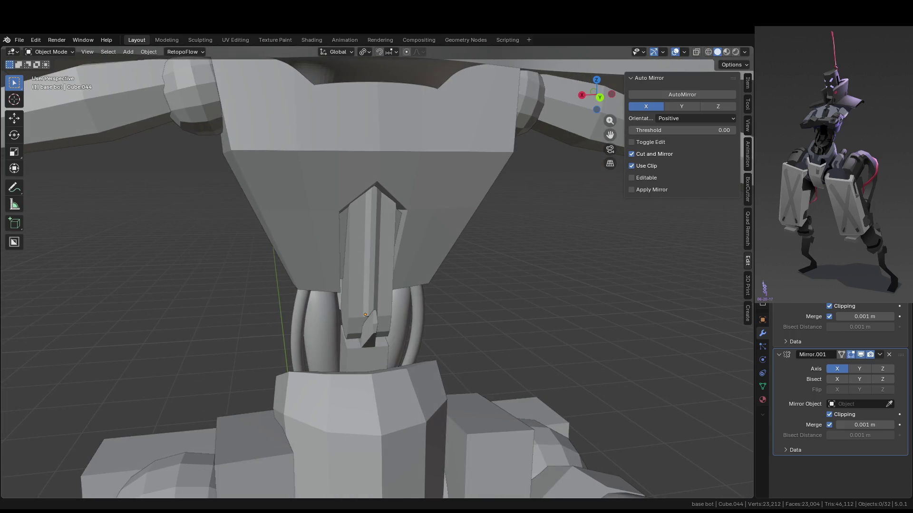
pyautogui.moveTo(343, 257)
pyautogui.mouseDown(button='middle')
pyautogui.moveTo(477, 257)
pyautogui.moveTo(326, 236)
pyautogui.moveTo(301, 220)
pyautogui.mouseUp(button='middle')
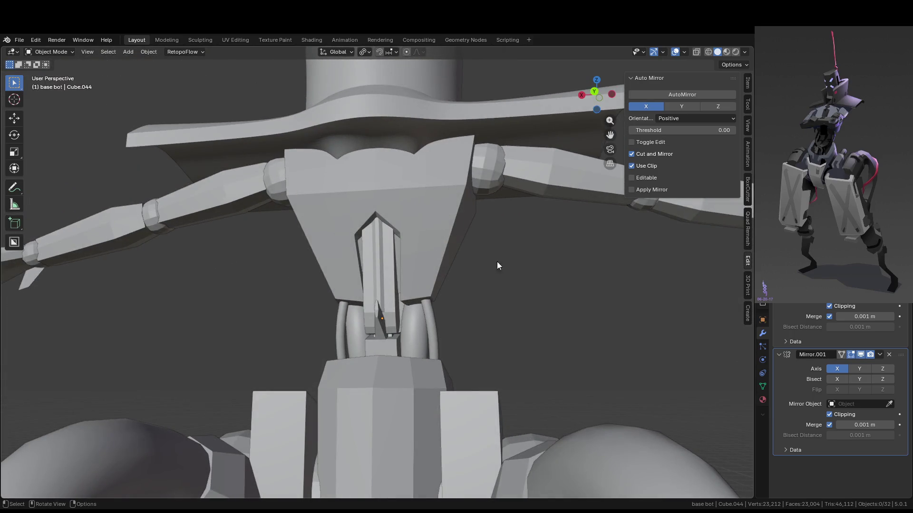
pyautogui.scroll(8, 504, 260)
# Move an edge path on the spine plate sideways along X and leave Edit Mode.
pyautogui.press('Tab')
pyautogui.click(353, 104)
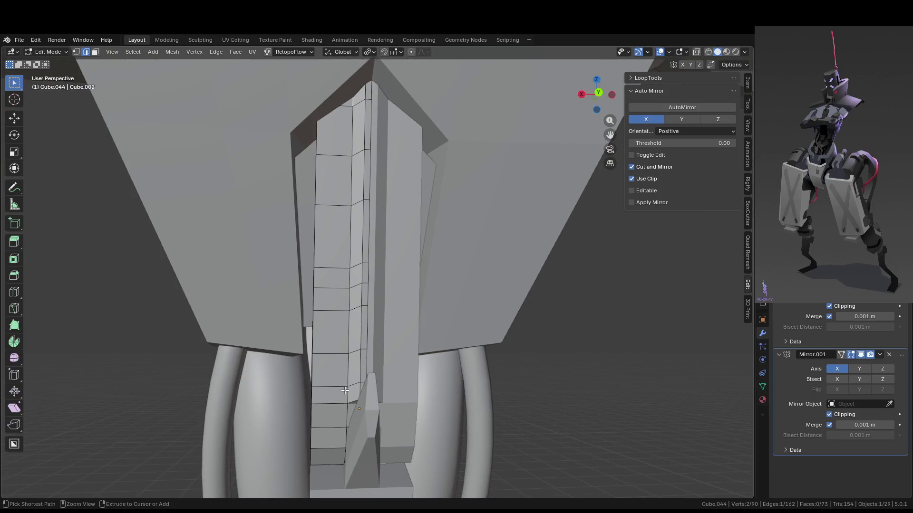
pyautogui.keyDown('ctrl'); pyautogui.click(345, 387); pyautogui.keyUp('ctrl')
pyautogui.press('g')
pyautogui.press('g')
pyautogui.press('g')
pyautogui.press('x')
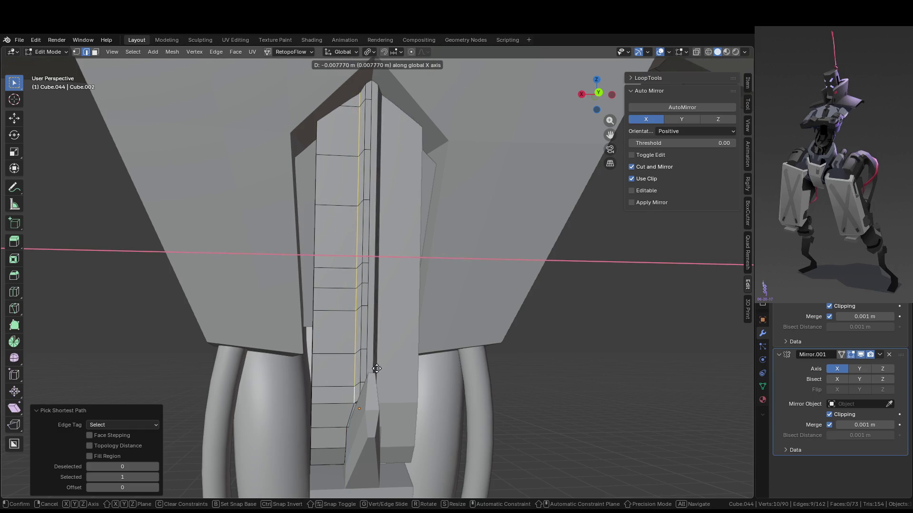
pyautogui.click(377, 367)
pyautogui.press('Tab')
# Orbit around the chest and select the centre chest piece.
pyautogui.moveTo(658, 448)
pyautogui.mouseDown(button='middle')
pyautogui.moveTo(626, 436)
pyautogui.moveTo(556, 451)
pyautogui.moveTo(519, 442)
pyautogui.mouseUp(button='middle')
pyautogui.moveTo(454, 422)
pyautogui.mouseDown(button='middle')
pyautogui.moveTo(489, 440)
pyautogui.moveTo(521, 388)
pyautogui.moveTo(358, 333)
pyautogui.moveTo(387, 385)
pyautogui.moveTo(352, 346)
pyautogui.mouseUp(button='middle')
pyautogui.click(352, 346)
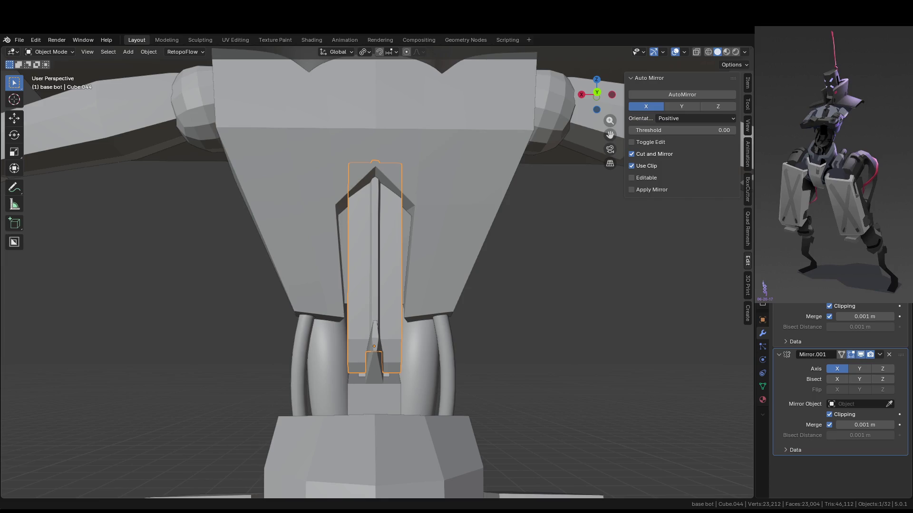
# Orbit around the whole robot to inspect it from several angles.
pyautogui.scroll(3, 515, 232)
pyautogui.moveTo(515, 233)
pyautogui.mouseDown(button='middle')
pyautogui.moveTo(429, 207)
pyautogui.moveTo(448, 182)
pyautogui.mouseUp(button='middle')
pyautogui.click(470, 271)
pyautogui.moveTo(470, 271)
pyautogui.mouseDown(button='middle')
pyautogui.moveTo(436, 284)
pyautogui.moveTo(340, 244)
pyautogui.moveTo(466, 247)
pyautogui.moveTo(430, 241)
pyautogui.mouseUp(button='middle')
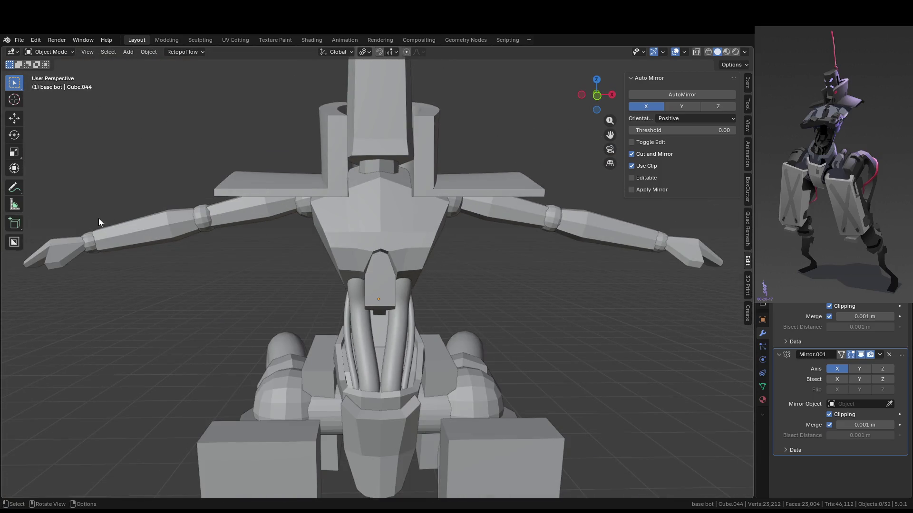
pyautogui.moveTo(513, 209); pyautogui.dragTo(492, 222, button='middle')
pyautogui.moveTo(529, 250)
pyautogui.mouseDown(button='middle')
pyautogui.moveTo(471, 296)
pyautogui.moveTo(381, 262)
pyautogui.moveTo(456, 261)
pyautogui.moveTo(473, 248)
pyautogui.mouseUp(button='middle')
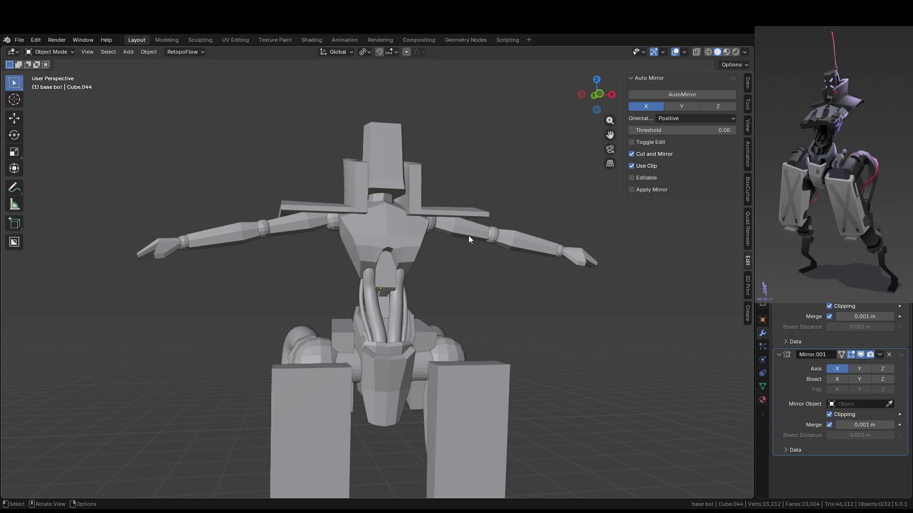
pyautogui.click(478, 236)
pyautogui.moveTo(513, 247)
pyautogui.mouseDown(button='middle')
pyautogui.moveTo(457, 262)
pyautogui.moveTo(431, 256)
pyautogui.mouseUp(button='middle')
pyautogui.moveTo(510, 270)
pyautogui.mouseDown(button='middle')
pyautogui.moveTo(542, 259)
pyautogui.moveTo(510, 259)
pyautogui.moveTo(551, 232)
pyautogui.mouseUp(button='middle')
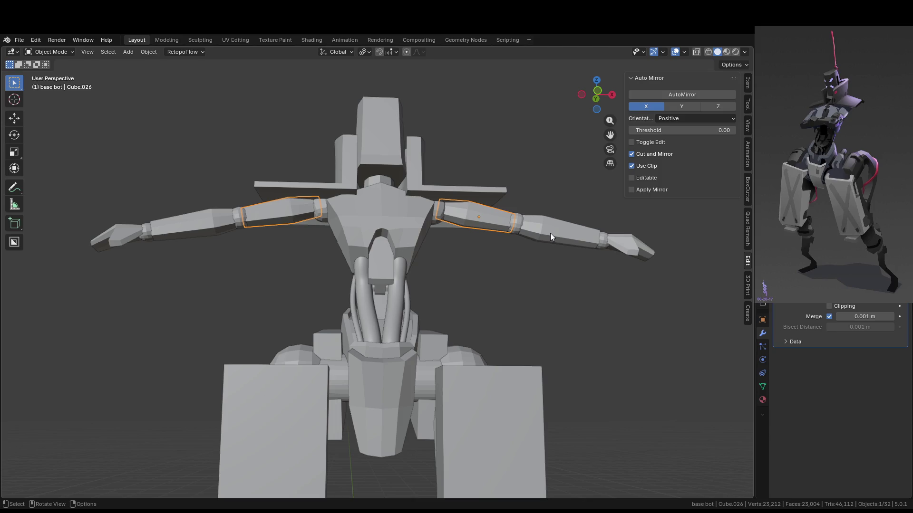
pyautogui.moveTo(550, 233); pyautogui.dragTo(523, 272, button='middle')
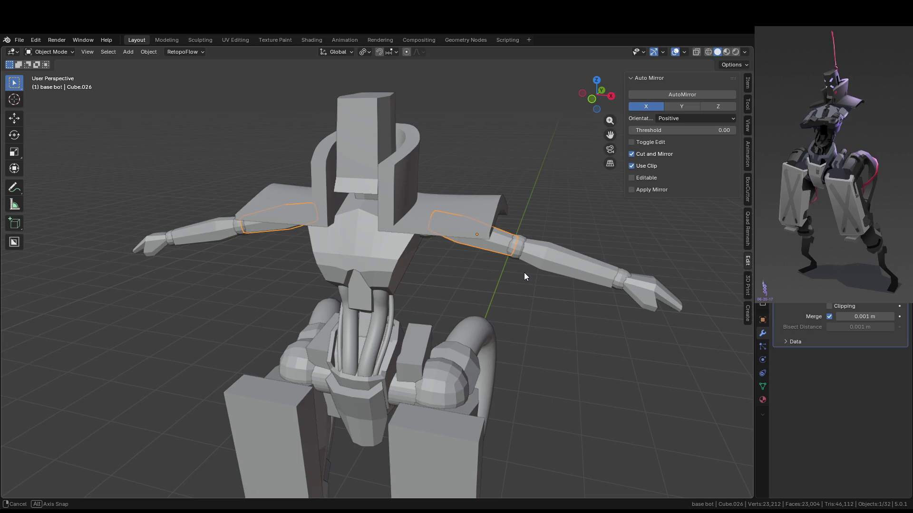
# Select the Cube.022 torso armor piece and enter Edit Mode on it.
pyautogui.moveTo(523, 273); pyautogui.dragTo(524, 272, button='middle')
pyautogui.click(335, 253)
pyautogui.press('Tab')
pyautogui.moveTo(335, 253); pyautogui.dragTo(386, 253, button='middle')
pyautogui.scroll(2, 386, 253)
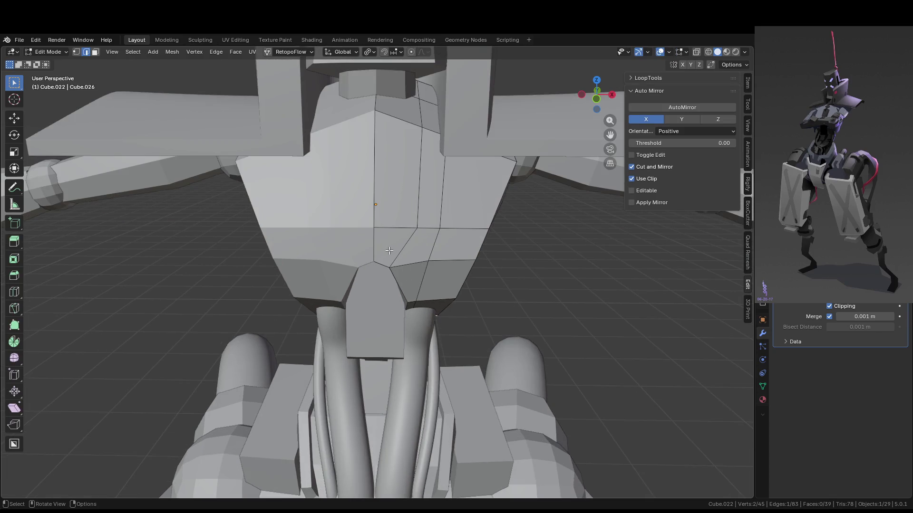
# Try a loop cut across the chest armor.
pyautogui.hotkey('ctrl', 'r')
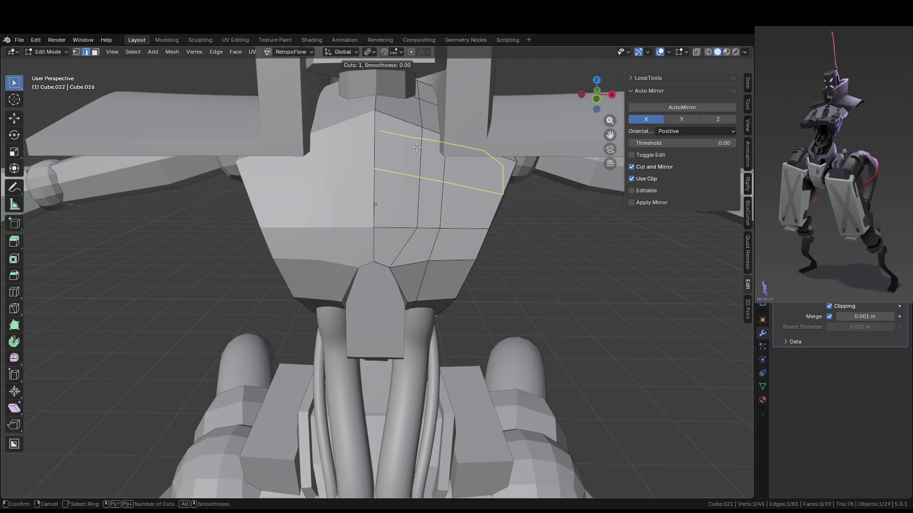
pyautogui.click(421, 127)
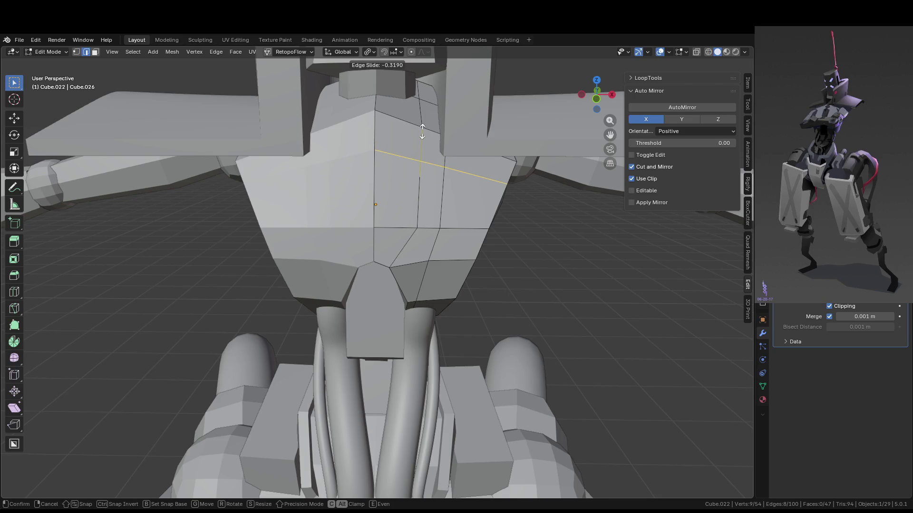
pyautogui.click(421, 132)
pyautogui.rightClick(422, 132)
pyautogui.moveTo(572, 256)
pyautogui.mouseDown(button='middle')
pyautogui.moveTo(474, 243)
pyautogui.moveTo(507, 234)
pyautogui.moveTo(493, 219)
pyautogui.mouseUp(button='middle')
# Knife-cut a new edge from the chest's top vertex to a lower vertex.
pyautogui.press('k')
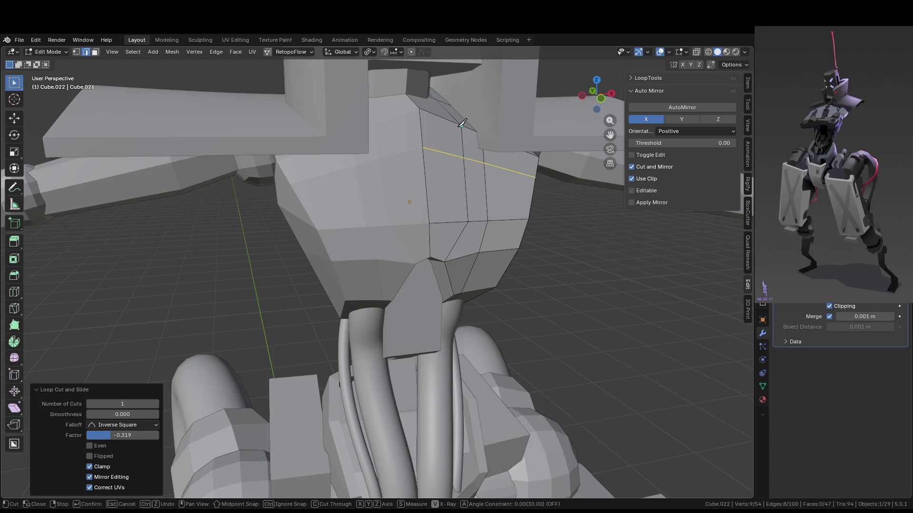
pyautogui.click(461, 124)
pyautogui.click(423, 147)
pyautogui.press('Return')
pyautogui.moveTo(414, 182); pyautogui.dragTo(420, 172, button='middle')
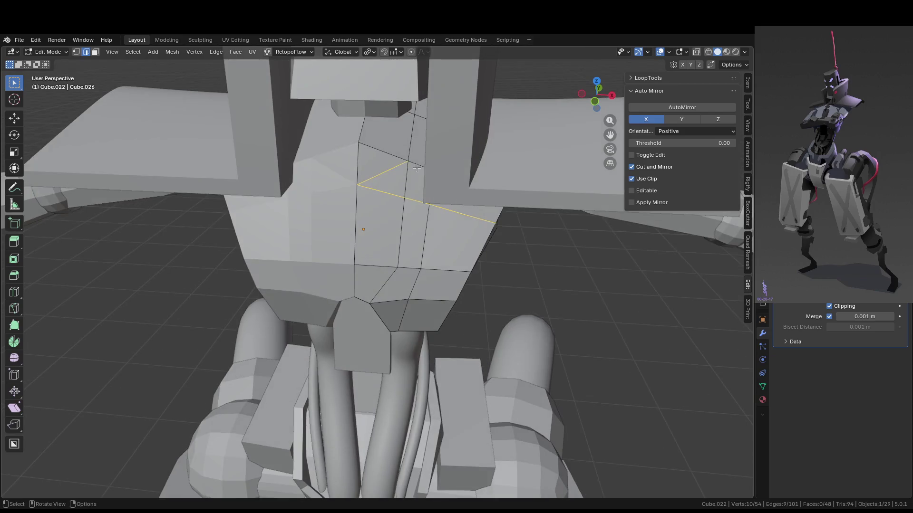
# Preview further loop cuts across the chest and cancel them, leaving the mesh unchanged.
pyautogui.hotkey('ctrl', 'r')
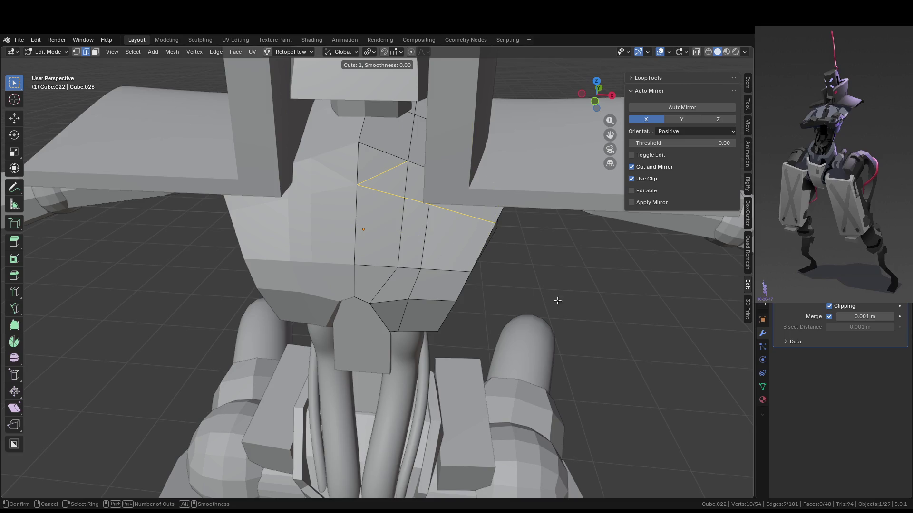
pyautogui.press('Escape')
pyautogui.moveTo(554, 288)
pyautogui.mouseDown(button='middle')
pyautogui.moveTo(521, 245)
pyautogui.moveTo(462, 226)
pyautogui.mouseUp(button='middle')
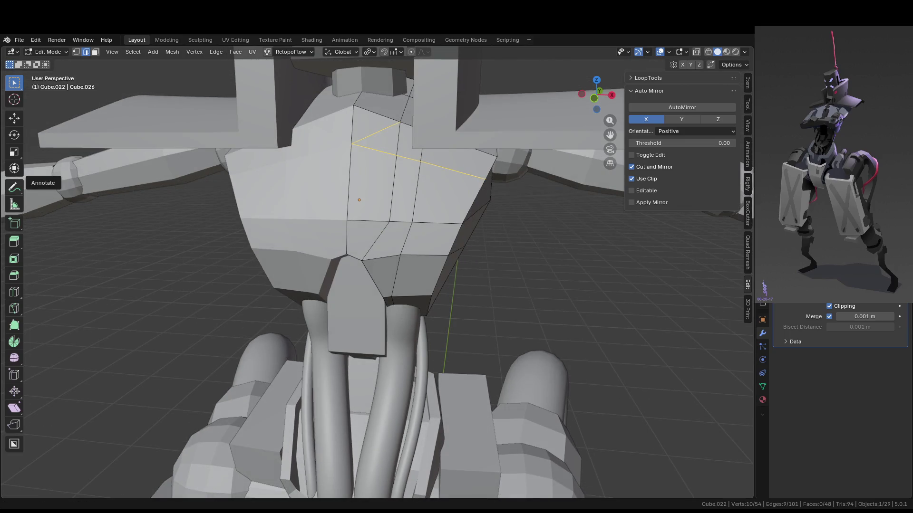
pyautogui.moveTo(376, 199); pyautogui.dragTo(384, 176, button='middle')
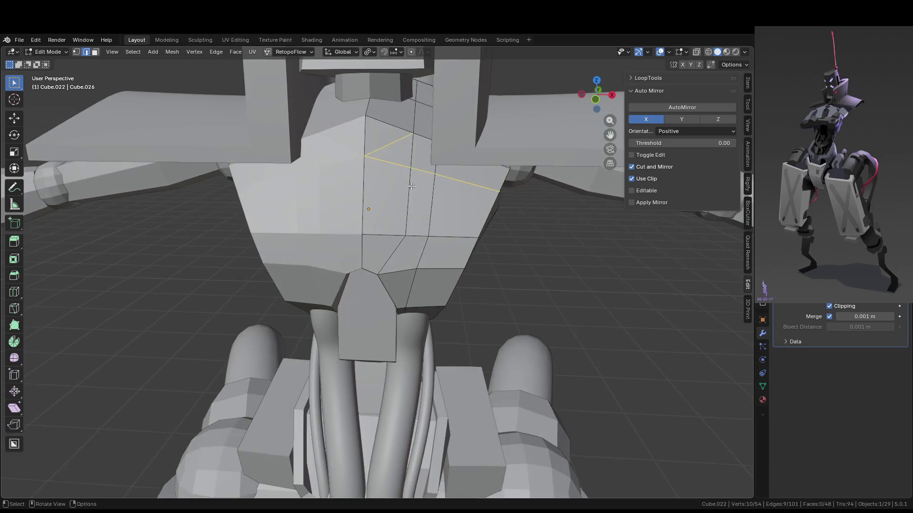
pyautogui.hotkey('ctrl', 'r')
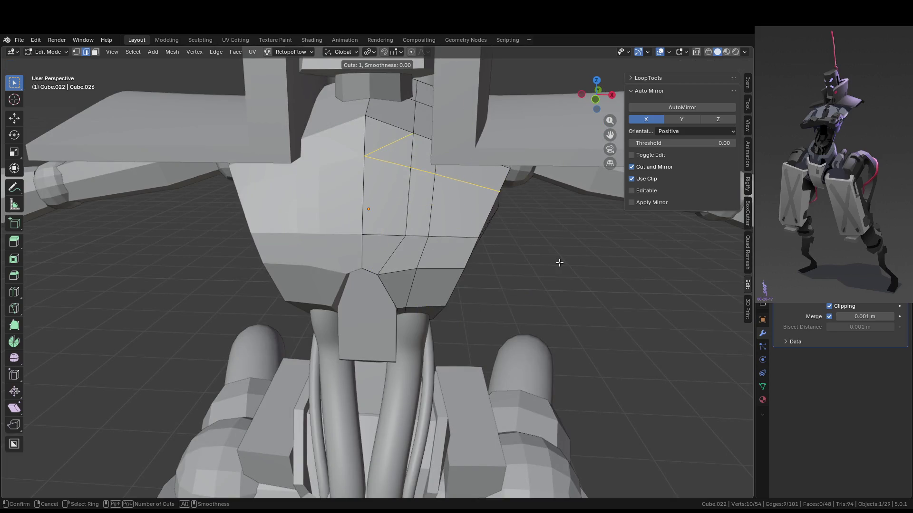
pyautogui.rightClick(407, 221)
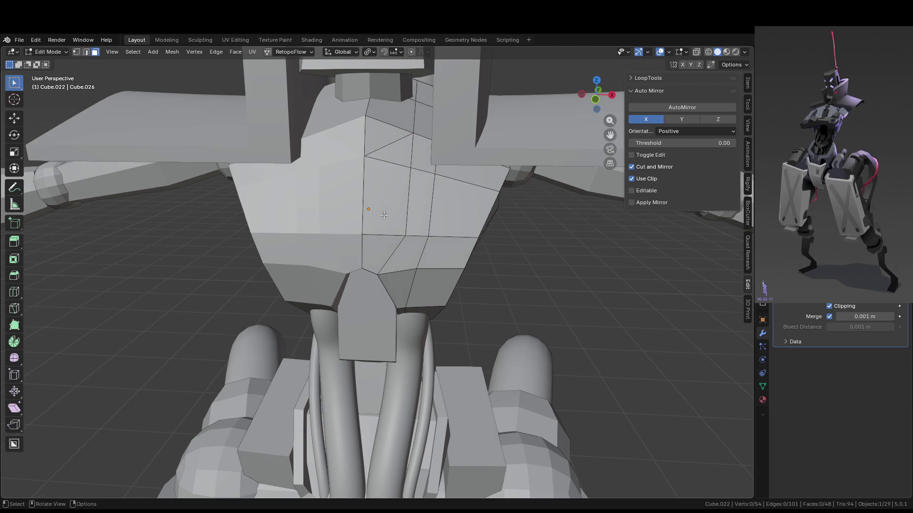
# Select two stacked faces left of the chest centre.
pyautogui.press('3')
pyautogui.click(384, 216)
pyautogui.keyDown('shift'); pyautogui.click(382, 251); pyautogui.keyUp('shift')
pyautogui.moveTo(382, 251)
pyautogui.mouseDown(button='middle')
pyautogui.moveTo(404, 238)
pyautogui.moveTo(378, 236)
pyautogui.mouseUp(button='middle')
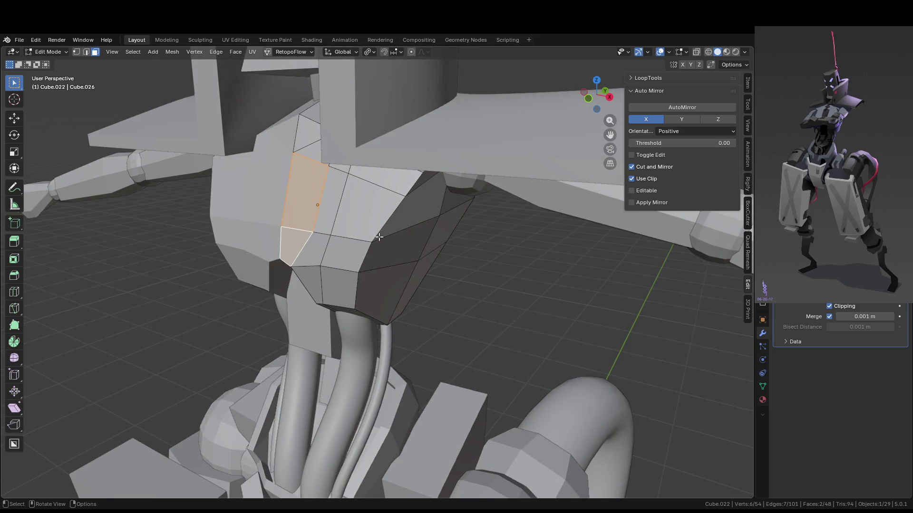
# Add the triangle face above and extrude the three faces outward about 0.039 m.
pyautogui.moveTo(379, 240)
pyautogui.mouseDown(button='middle')
pyautogui.moveTo(399, 236)
pyautogui.moveTo(418, 248)
pyautogui.mouseUp(button='middle')
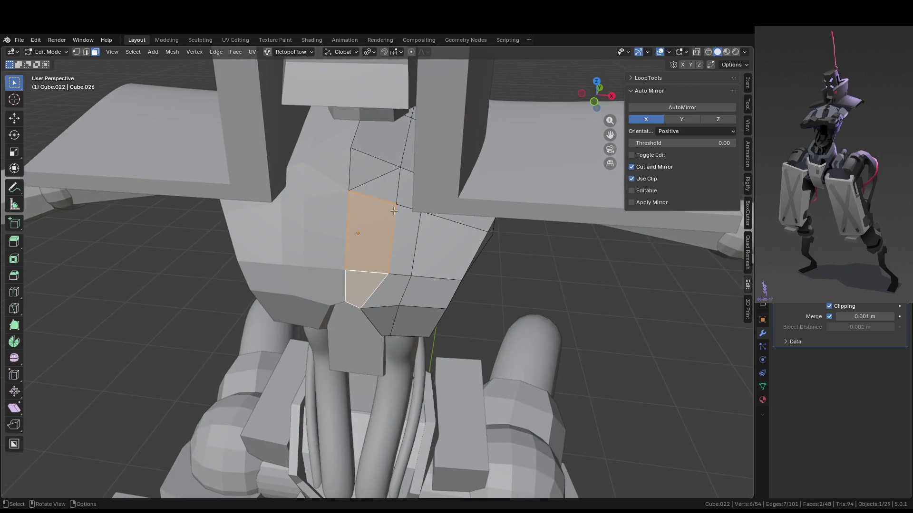
pyautogui.keyDown('shift'); pyautogui.click(364, 166); pyautogui.keyUp('shift')
pyautogui.moveTo(364, 167); pyautogui.dragTo(379, 205, button='middle')
pyautogui.press('e')
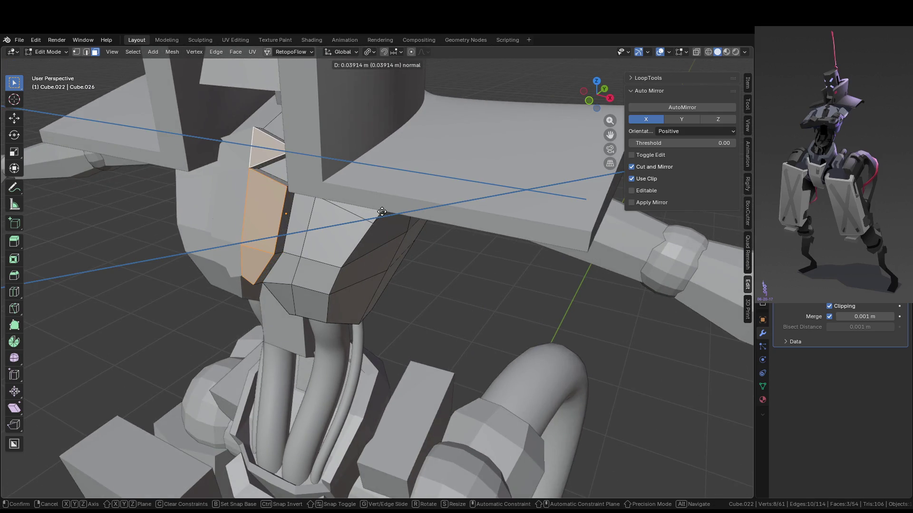
pyautogui.click(382, 212)
# Return to Object Mode and look over the whole torso from above.
pyautogui.moveTo(381, 212); pyautogui.dragTo(408, 228, button='middle')
pyautogui.press('Tab')
pyautogui.scroll(-5, 471, 235)
pyautogui.moveTo(472, 236); pyautogui.dragTo(426, 210, button='middle')
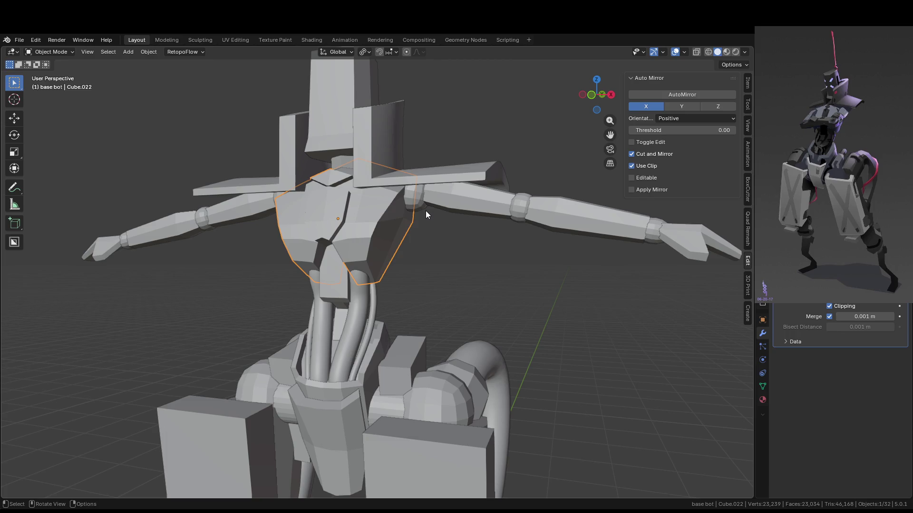
pyautogui.scroll(2, 416, 217)
pyautogui.moveTo(416, 217)
pyautogui.mouseDown(button='middle')
pyautogui.moveTo(475, 232)
pyautogui.moveTo(417, 220)
pyautogui.moveTo(435, 238)
pyautogui.moveTo(437, 216)
pyautogui.mouseUp(button='middle')
# Reopen the chest armor in Edit Mode and undo the last change.
pyautogui.click(437, 215)
pyautogui.press('Tab')
pyautogui.hotkey('ctrl', 'z')
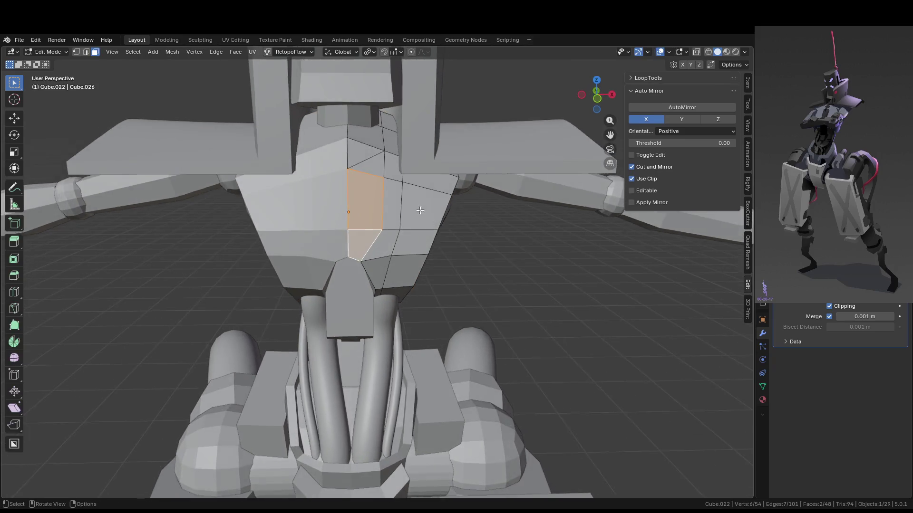
pyautogui.scroll(3, 409, 181)
pyautogui.scroll(-2, 386, 124)
# Edge-slide the chest's vertical centre edge loop sideways by factor -0.495.
pyautogui.press('2')
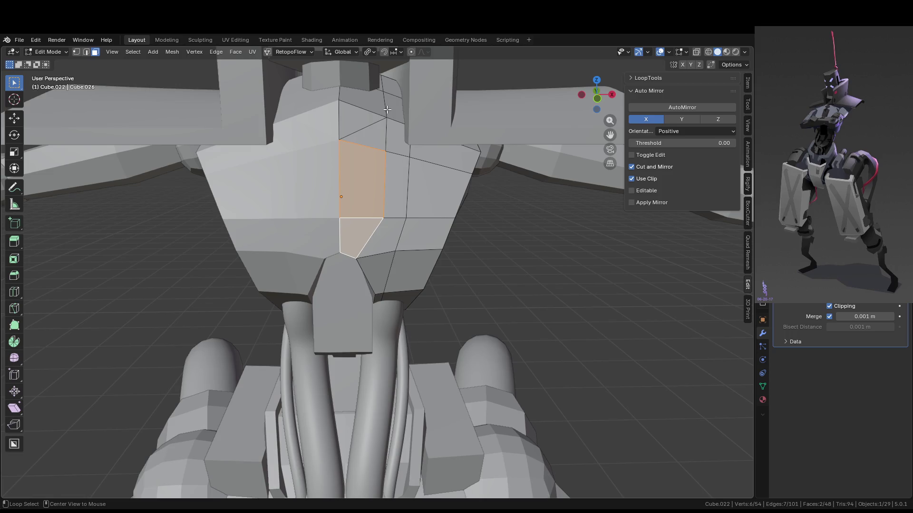
pyautogui.keyDown('alt'); pyautogui.click(389, 138); pyautogui.keyUp('alt')
pyautogui.keyDown('alt'); pyautogui.click(389, 137); pyautogui.keyUp('alt')
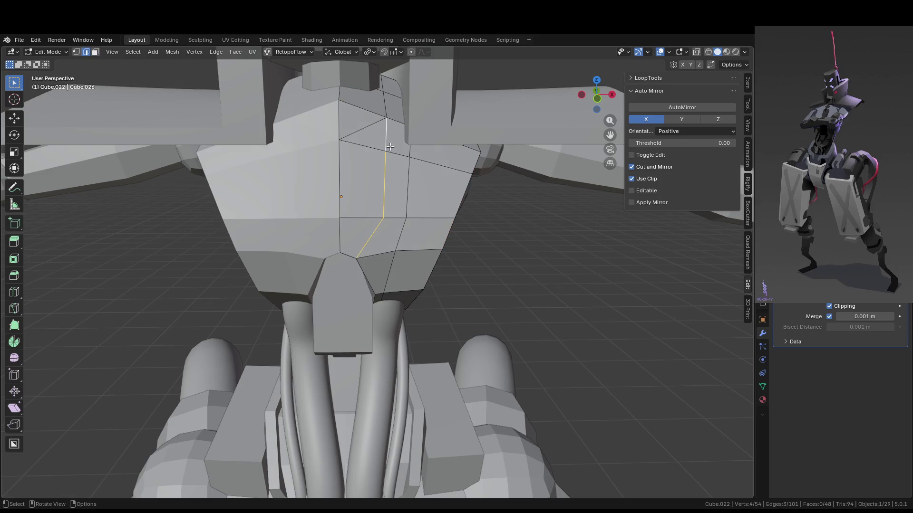
pyautogui.keyDown('alt'); pyautogui.click(387, 112); pyautogui.keyUp('alt')
pyautogui.press('g')
pyautogui.press('x')
pyautogui.press('g')
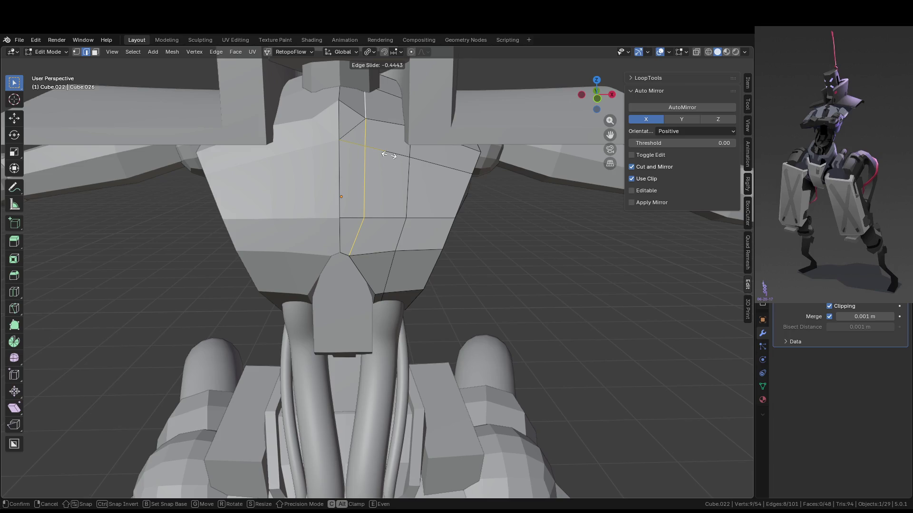
pyautogui.click(383, 150)
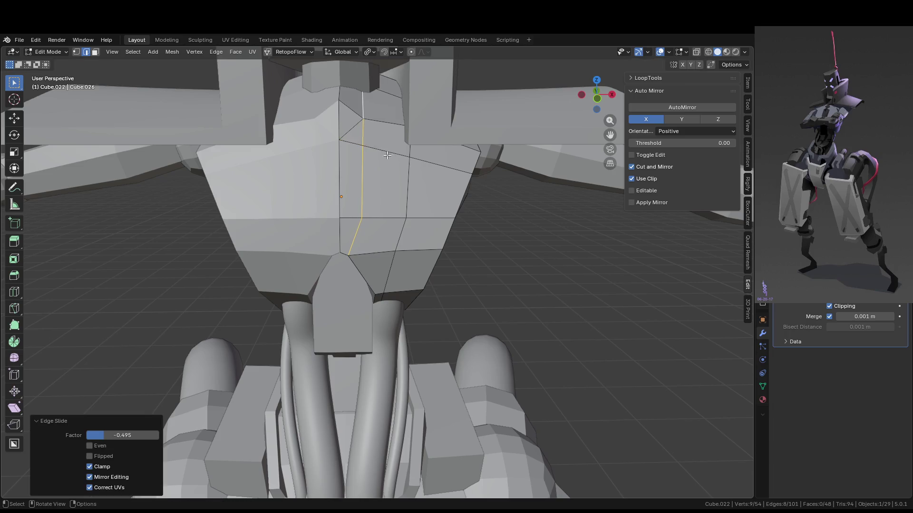
# Extrude the top triangle and the two faces below it outward, then return to Object Mode.
pyautogui.moveTo(383, 151); pyautogui.dragTo(308, 162, button='middle')
pyautogui.press('3')
pyautogui.click(308, 162)
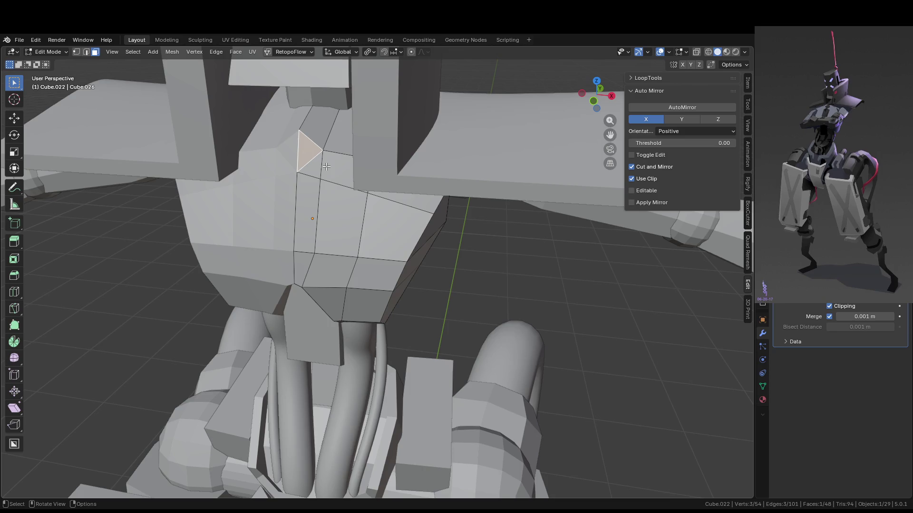
pyautogui.keyDown('shift'); pyautogui.click(311, 217); pyautogui.keyUp('shift')
pyautogui.keyDown('shift'); pyautogui.click(304, 268); pyautogui.keyUp('shift')
pyautogui.moveTo(305, 269)
pyautogui.mouseDown(button='middle')
pyautogui.moveTo(333, 231)
pyautogui.moveTo(486, 237)
pyautogui.moveTo(473, 215)
pyautogui.mouseUp(button='middle')
pyautogui.press('e')
pyautogui.click(339, 229)
pyautogui.press('Tab')
pyautogui.scroll(-5, 367, 233)
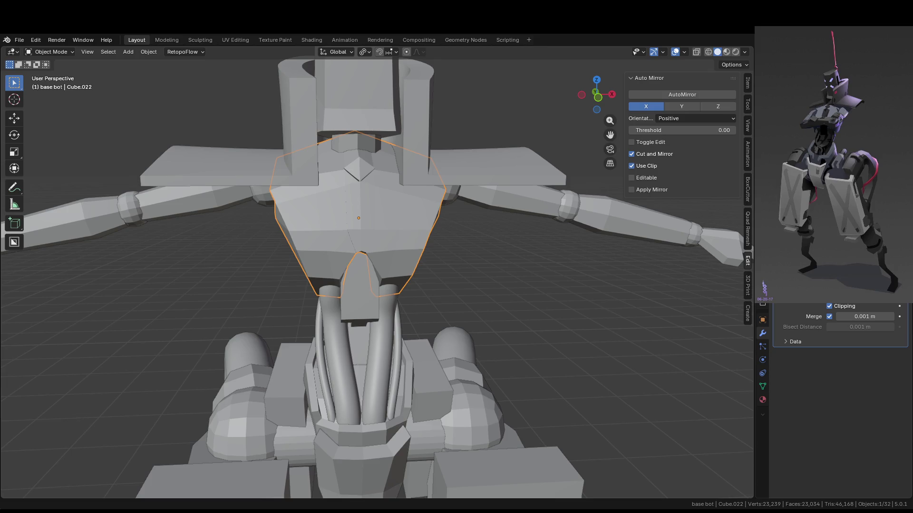
# Enter Edit Mode on the chest armor and select the strip's small top face.
pyautogui.moveTo(285, 167)
pyautogui.mouseDown(button='middle')
pyautogui.moveTo(488, 245)
pyautogui.moveTo(402, 213)
pyautogui.moveTo(416, 193)
pyautogui.mouseUp(button='middle')
pyautogui.press('Tab')
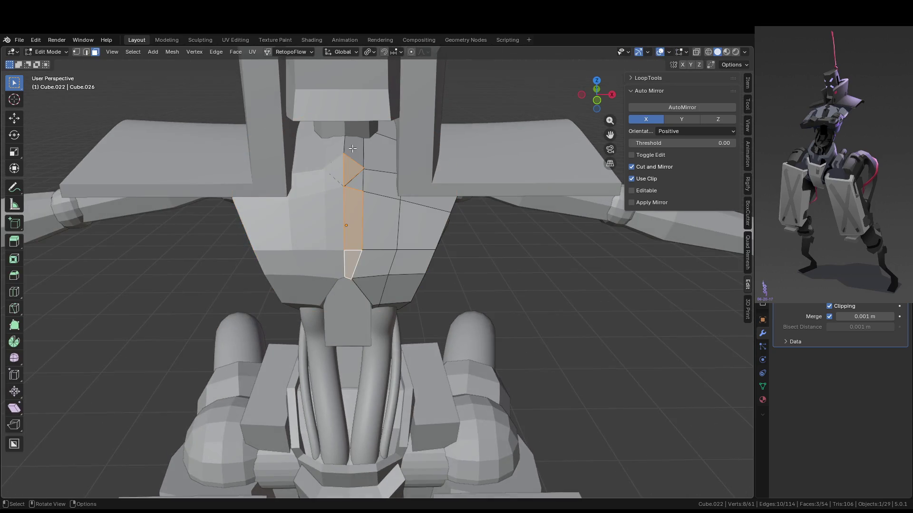
pyautogui.click(347, 144)
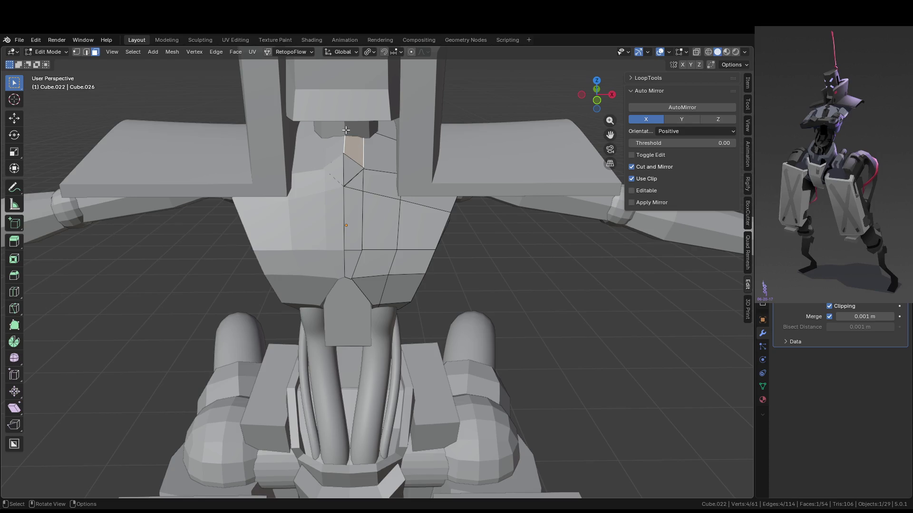
pyautogui.click(344, 140)
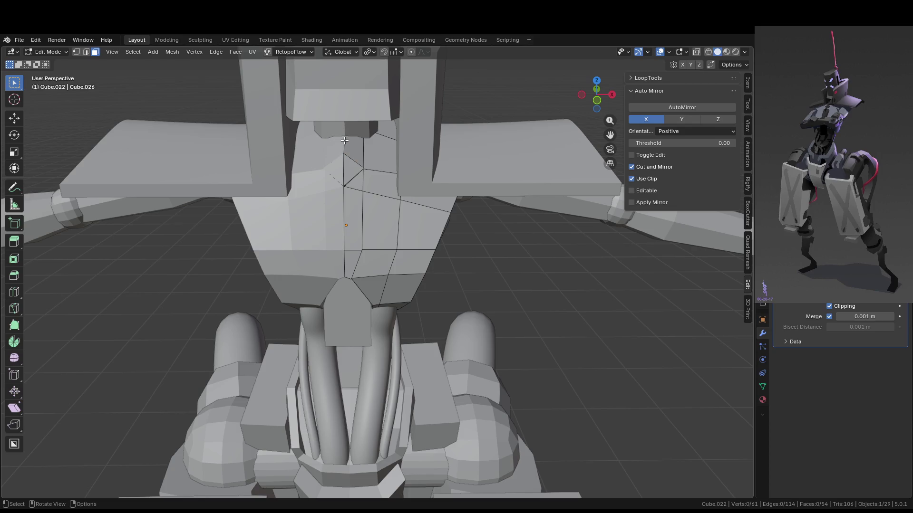
pyautogui.click(346, 140)
# Lower the edge at the strip's top about 0.024 m along Z.
pyautogui.press('2')
pyautogui.click(346, 142)
pyautogui.moveTo(346, 143); pyautogui.dragTo(391, 110, button='middle')
pyautogui.press('g')
pyautogui.press('x')
pyautogui.press('z')
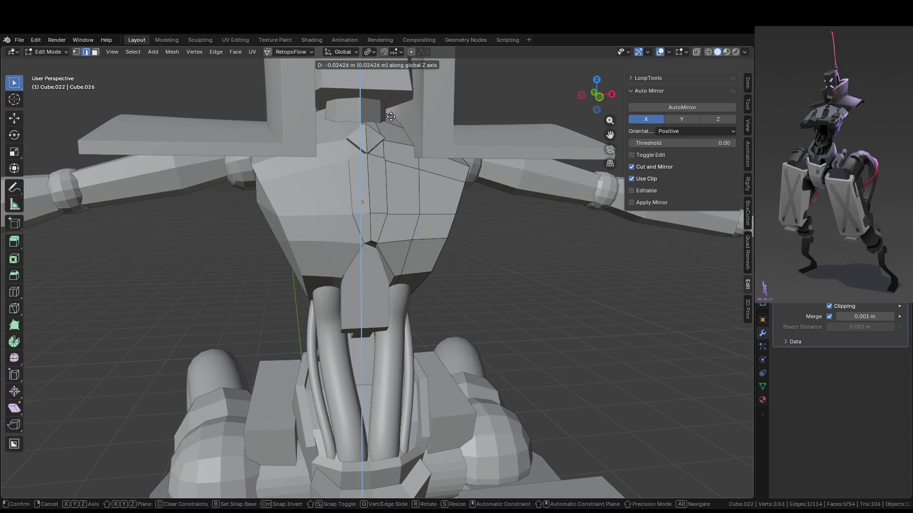
pyautogui.click(391, 117)
# Return to Object Mode and select the neck piece.
pyautogui.press('Tab')
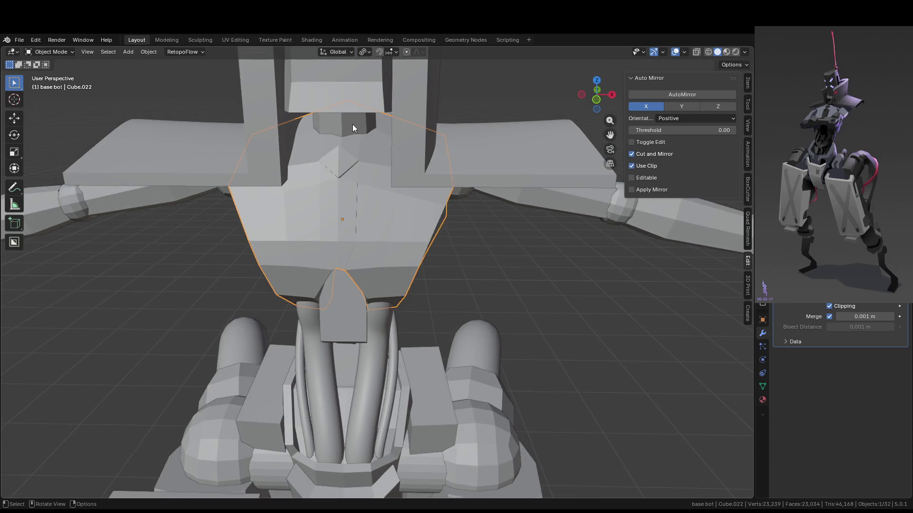
pyautogui.click(352, 124)
pyautogui.moveTo(364, 105)
pyautogui.mouseDown(button='middle')
pyautogui.moveTo(356, 164)
pyautogui.moveTo(356, 129)
pyautogui.mouseUp(button='middle')
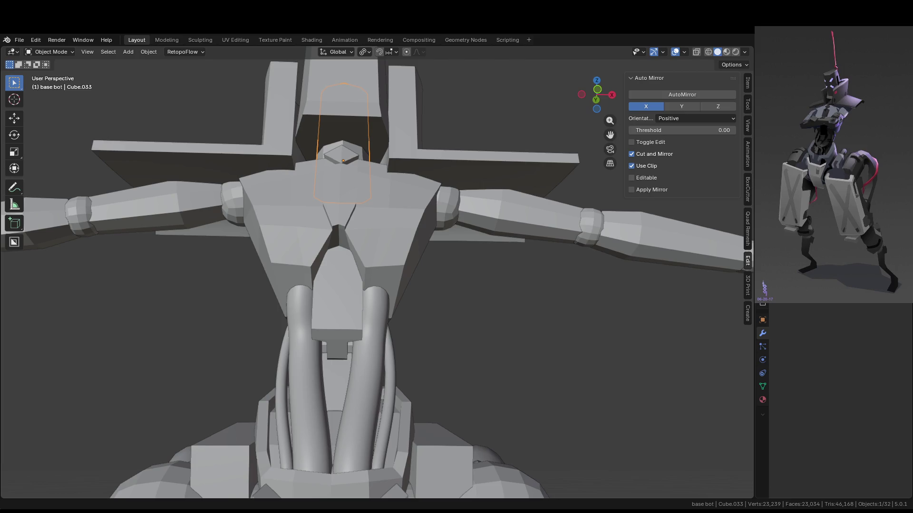
# Open the neck piece in Edit Mode, orbit around it, then select the chest armor.
pyautogui.moveTo(355, 129)
pyautogui.mouseDown(button='middle')
pyautogui.moveTo(309, 220)
pyautogui.moveTo(344, 222)
pyautogui.mouseUp(button='middle')
pyautogui.scroll(3, 346, 221)
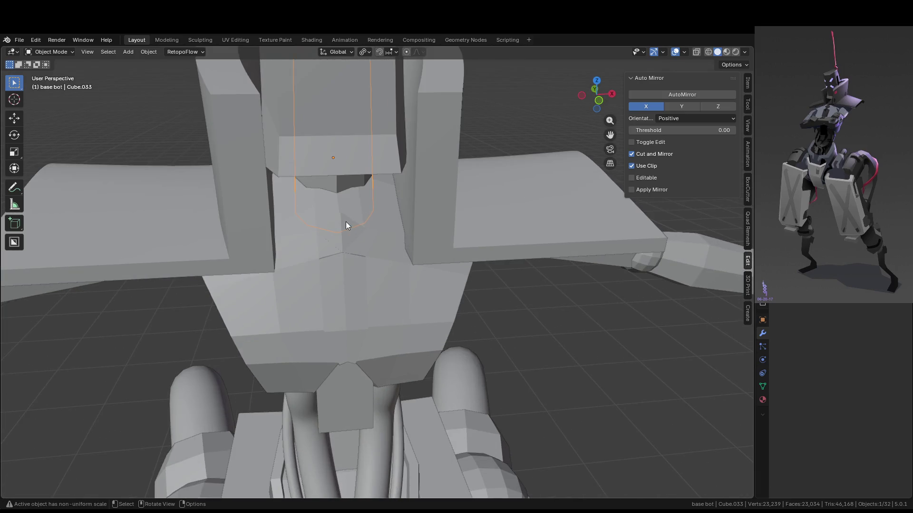
pyautogui.press('Tab')
pyautogui.moveTo(343, 204); pyautogui.dragTo(359, 200, button='middle')
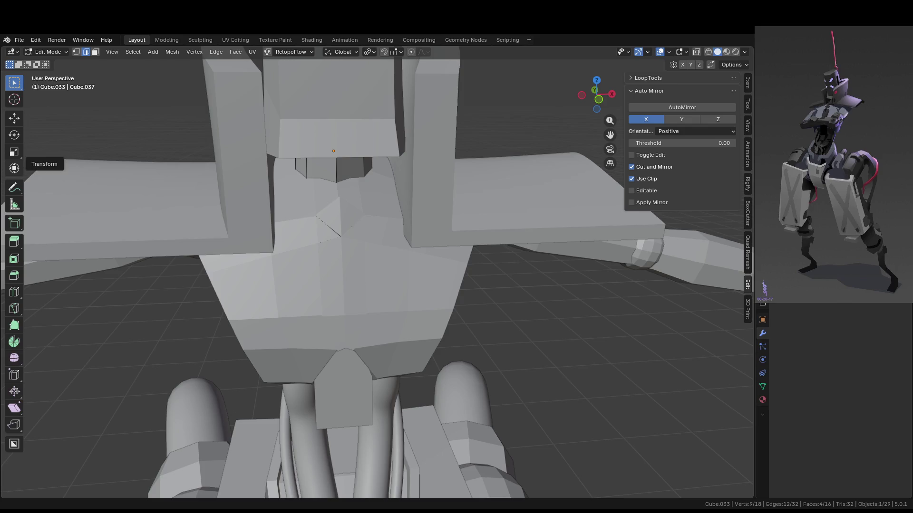
pyautogui.moveTo(323, 240)
pyautogui.mouseDown(button='middle')
pyautogui.moveTo(332, 240)
pyautogui.moveTo(331, 224)
pyautogui.mouseUp(button='middle')
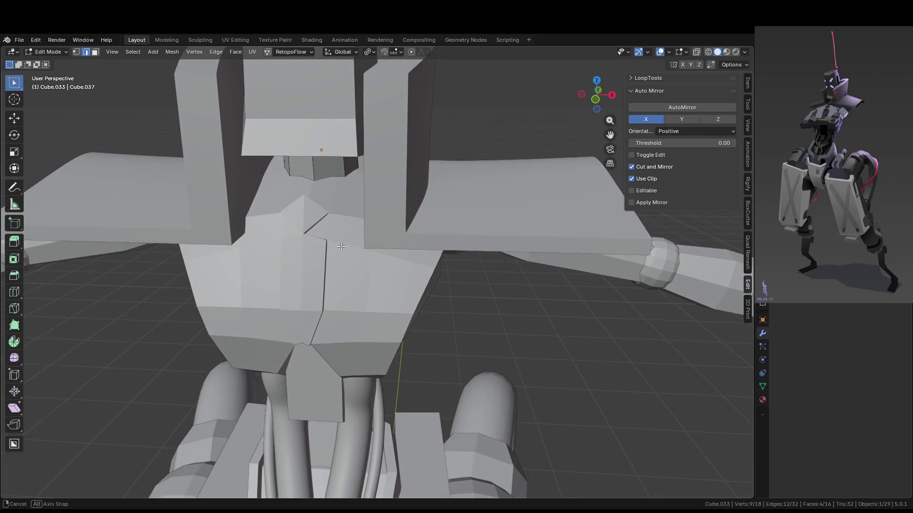
pyautogui.press('Tab')
pyautogui.click(331, 223)
# In face mode, select the chest armor's centre strip from the top triangle down to the bottom face, and grow it.
pyautogui.press('Tab')
pyautogui.press('3')
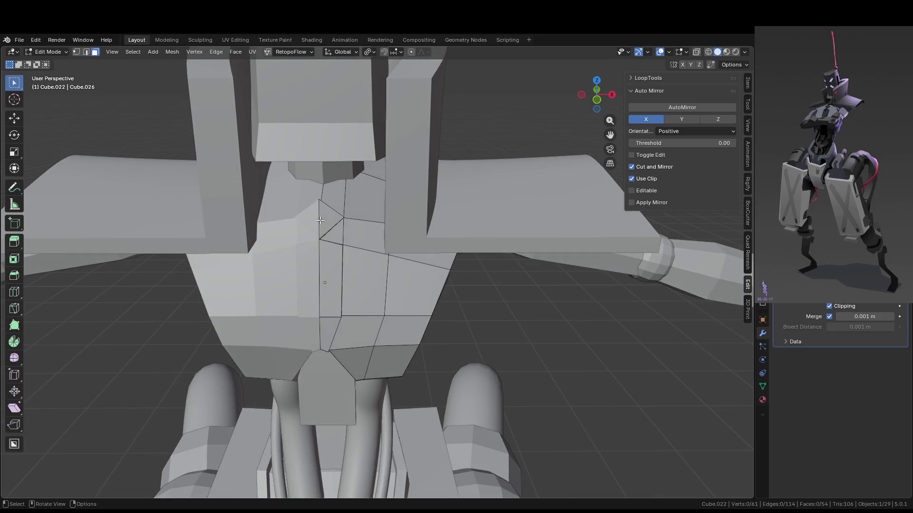
pyautogui.click(328, 221)
pyautogui.keyDown('ctrl'); pyautogui.click(333, 309); pyautogui.keyUp('ctrl')
pyautogui.keyDown('ctrl'); pyautogui.click(329, 330); pyautogui.keyUp('ctrl')
pyautogui.press('ctrl+KP_Add')
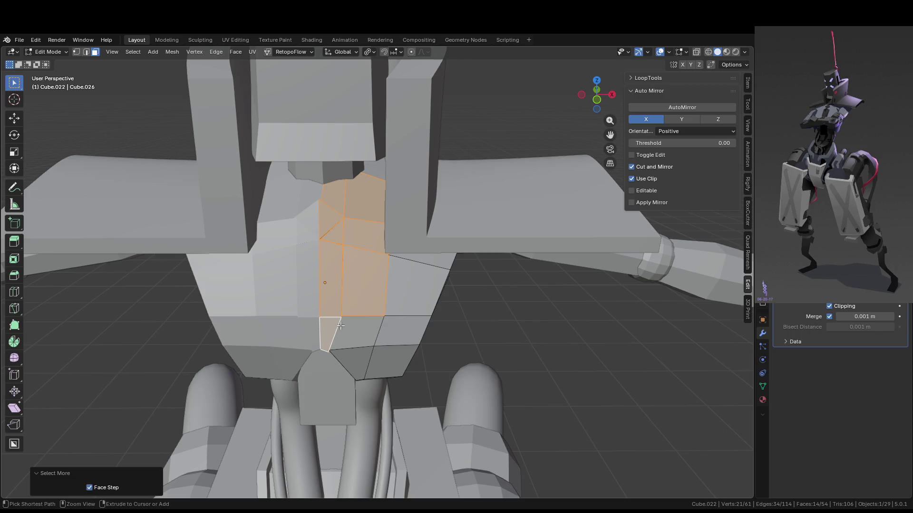
pyautogui.moveTo(348, 322)
pyautogui.mouseDown(button='middle')
pyautogui.moveTo(286, 266)
pyautogui.moveTo(297, 308)
pyautogui.mouseUp(button='middle')
pyautogui.click(286, 266)
pyautogui.keyDown('ctrl'); pyautogui.click(297, 308); pyautogui.keyUp('ctrl')
pyautogui.keyDown('ctrl'); pyautogui.click(291, 350); pyautogui.keyUp('ctrl')
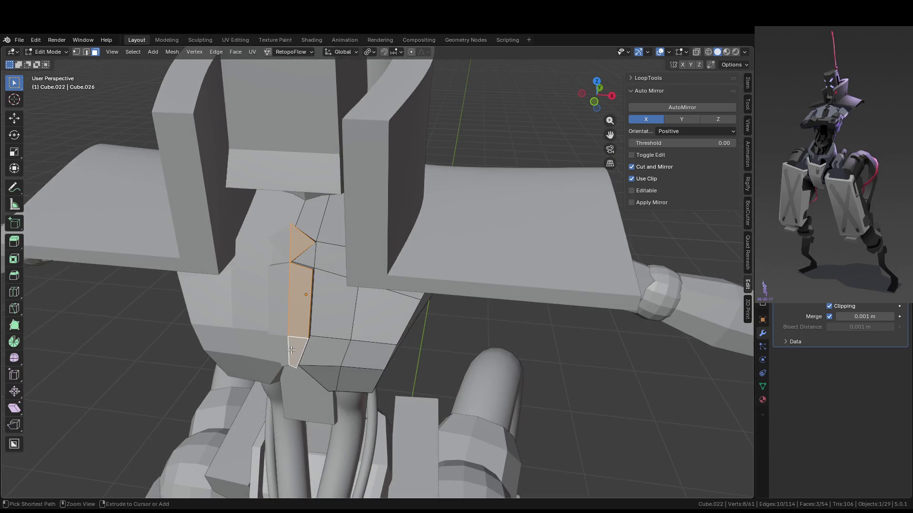
pyautogui.press('ctrl+KP_Add')
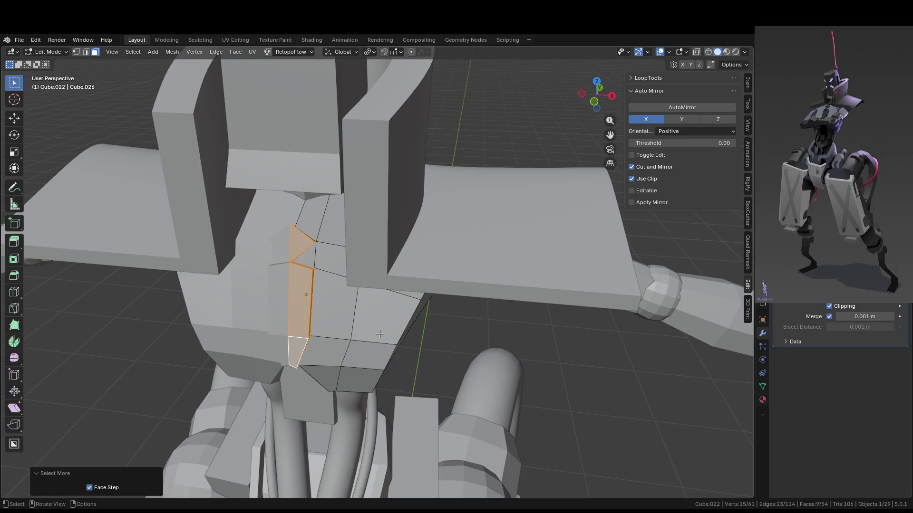
# Separate the selected strip into its own object, Cube.050, leaving it in its original place.
pyautogui.press('p')
pyautogui.click(377, 327)
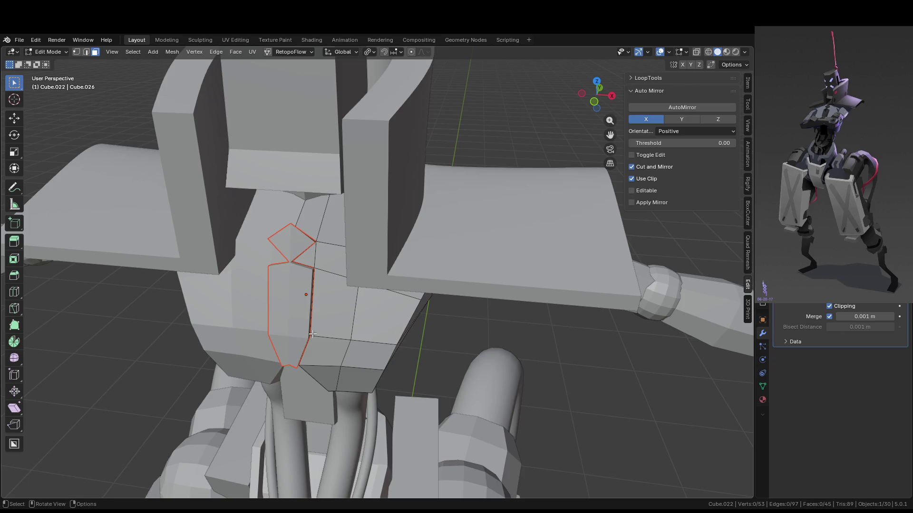
pyautogui.press('Tab')
pyautogui.click(298, 322)
pyautogui.press('g')
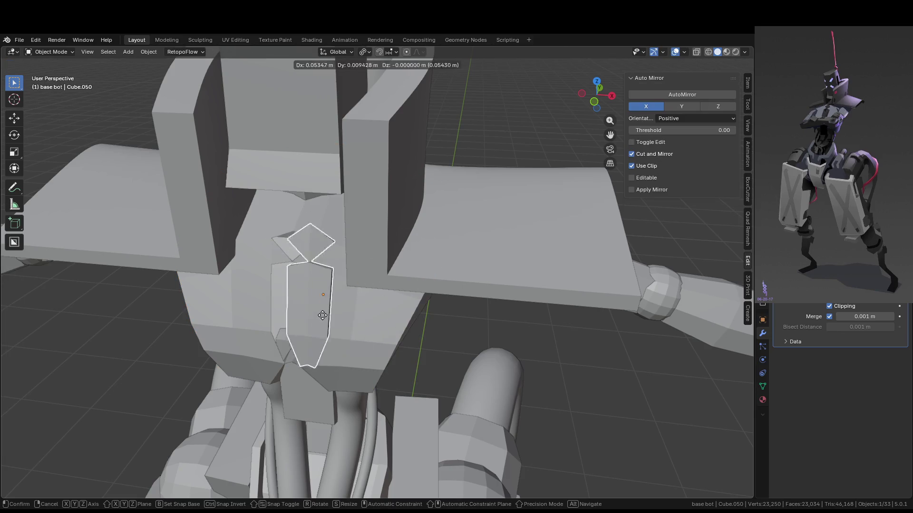
pyautogui.rightClick(319, 347)
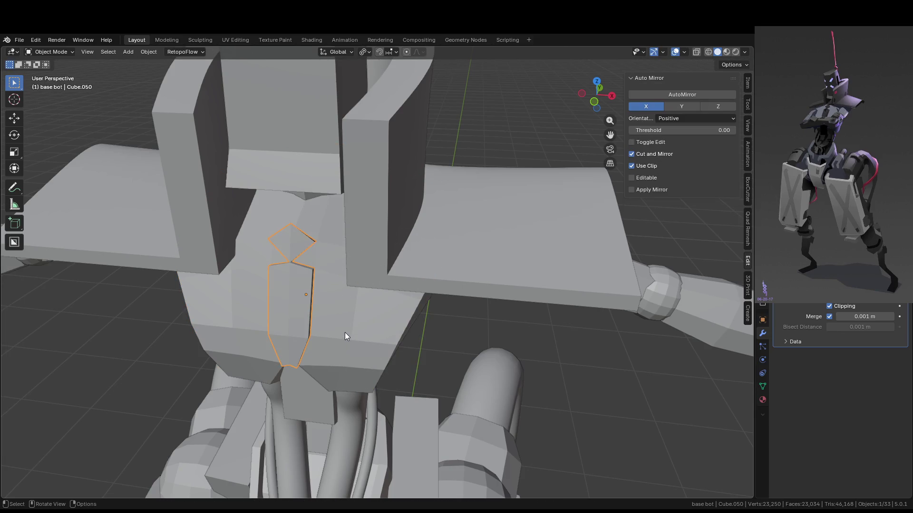
# Isolate the chest armor in local view and fill the dark gap beside the notch with a face.
pyautogui.click(347, 305)
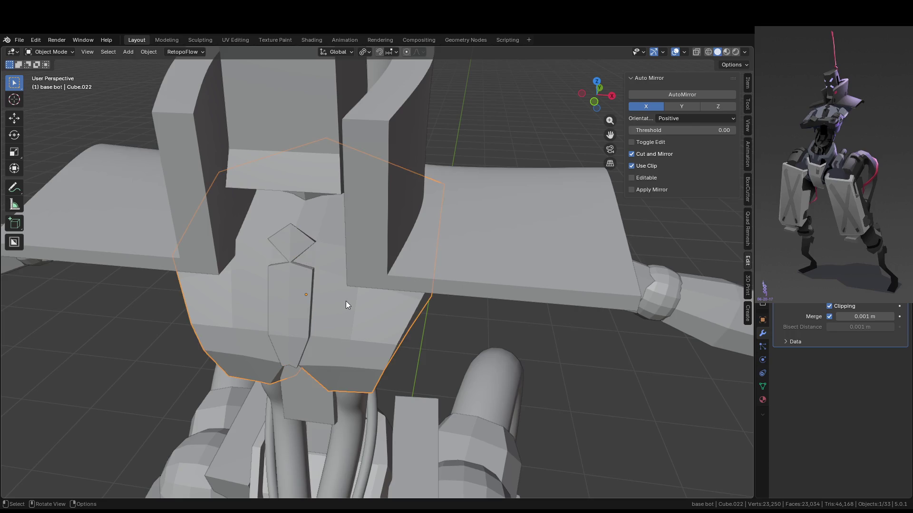
pyautogui.press('KP_Divide')
pyautogui.press('Tab')
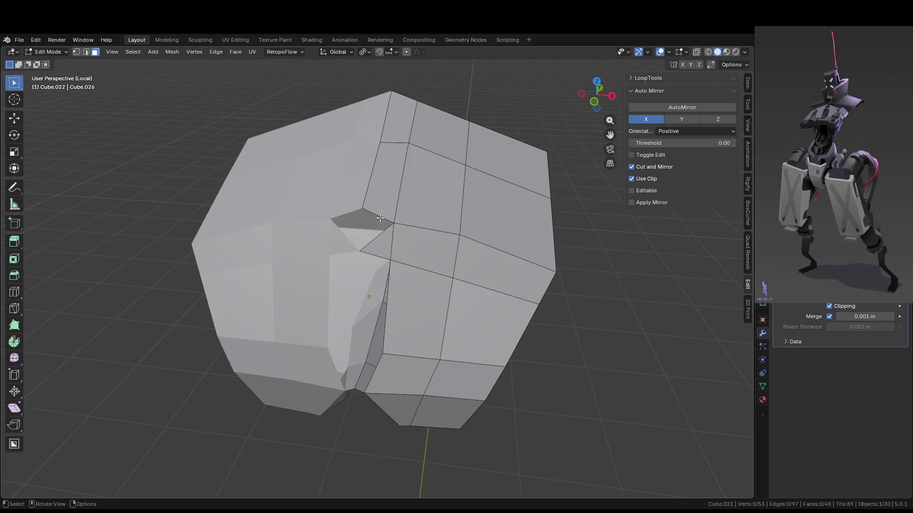
pyautogui.click(383, 218)
pyautogui.press('2')
pyautogui.click(376, 231)
pyautogui.press('f')
# Try extruding a vertex from the notch's top corner, then undo the leftover vertex.
pyautogui.click(383, 264)
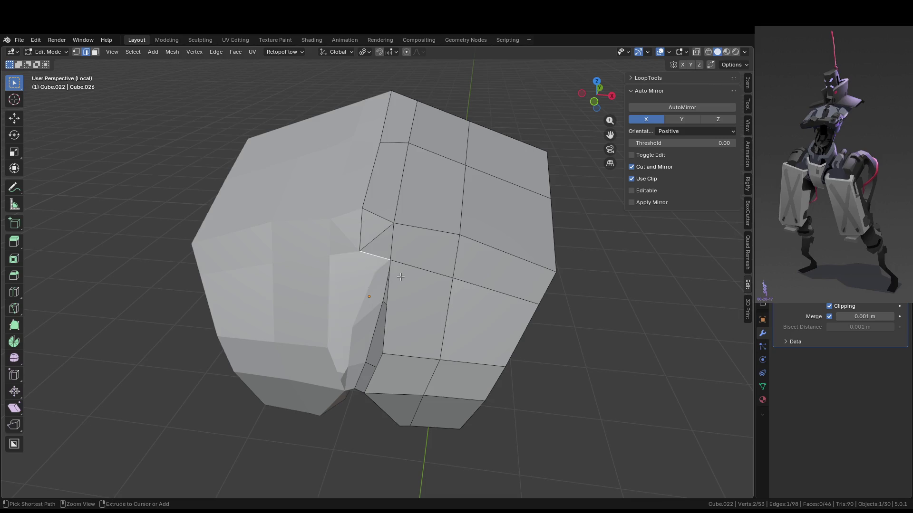
pyautogui.moveTo(384, 264); pyautogui.dragTo(412, 248, button='middle')
pyautogui.press('1')
pyautogui.click(383, 215)
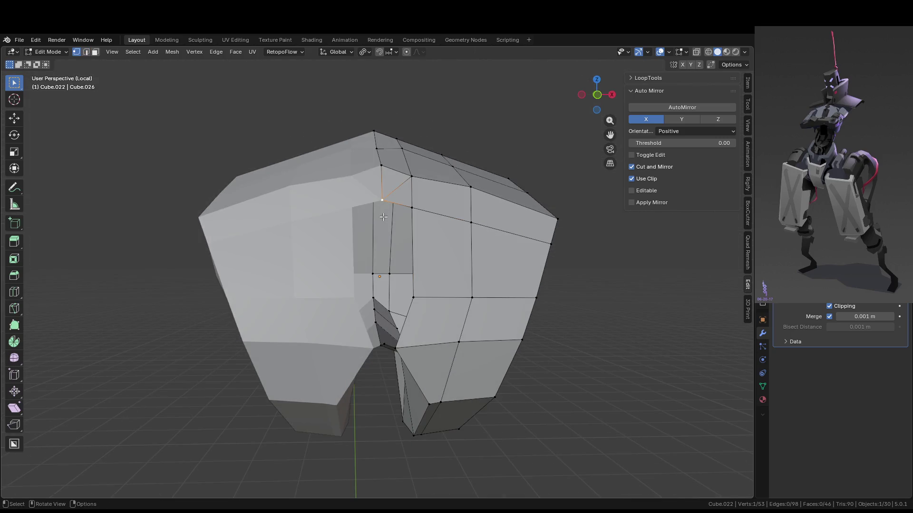
pyautogui.press('e')
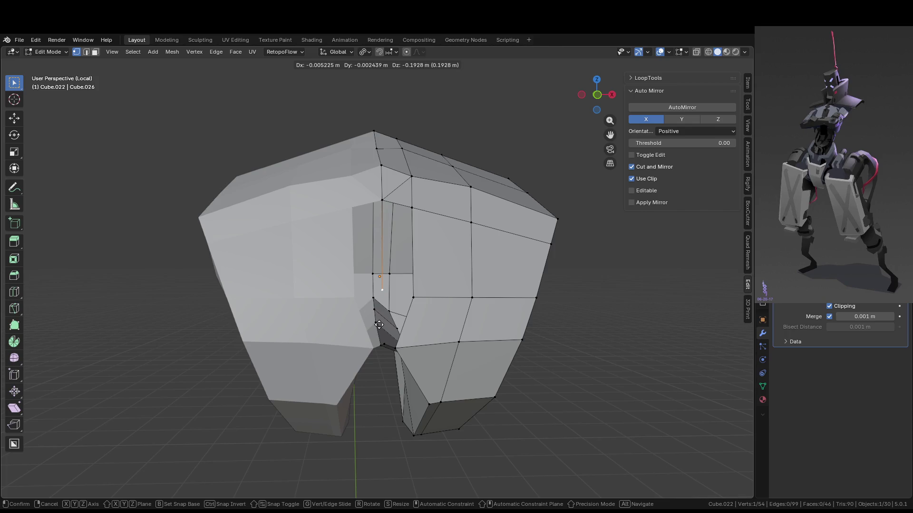
pyautogui.rightClick(378, 324)
pyautogui.moveTo(418, 323)
pyautogui.mouseDown(button='middle')
pyautogui.moveTo(372, 318)
pyautogui.moveTo(448, 319)
pyautogui.moveTo(415, 320)
pyautogui.mouseUp(button='middle')
pyautogui.hotkey('ctrl', 'z')
# Delete the thin sliver triangle between two edges beside the notch.
pyautogui.press('2')
pyautogui.click(386, 334)
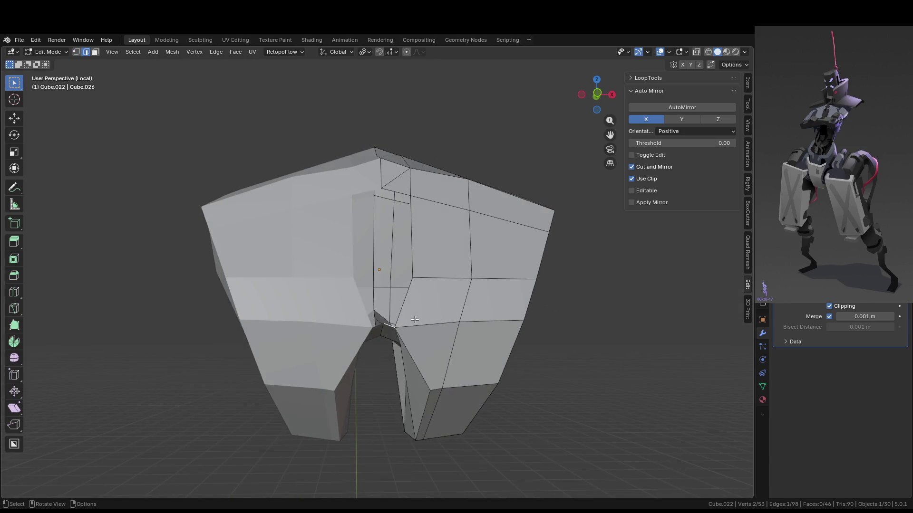
pyautogui.keyDown('shift'); pyautogui.click(405, 301); pyautogui.keyUp('shift')
pyautogui.moveTo(405, 301); pyautogui.dragTo(405, 325, button='middle')
pyautogui.press('Delete')
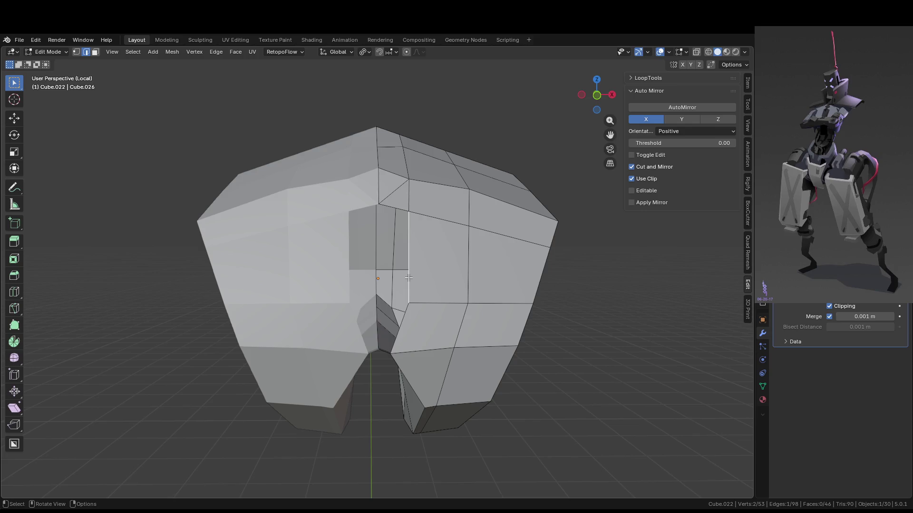
# Add a centred vertical edge loop, move one of its edges, and fill the adjacent gap with a face.
pyautogui.hotkey('ctrl', 'r')
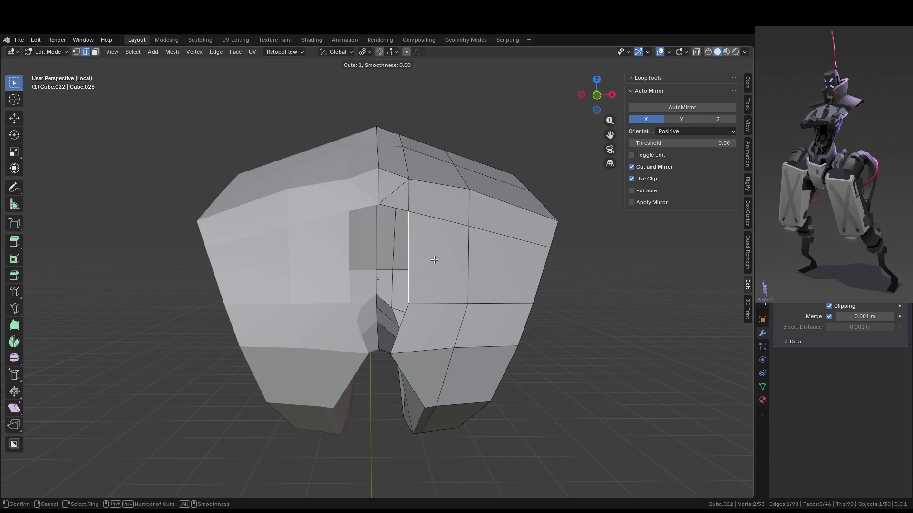
pyautogui.click(477, 253)
pyautogui.rightClick(477, 254)
pyautogui.click(406, 286)
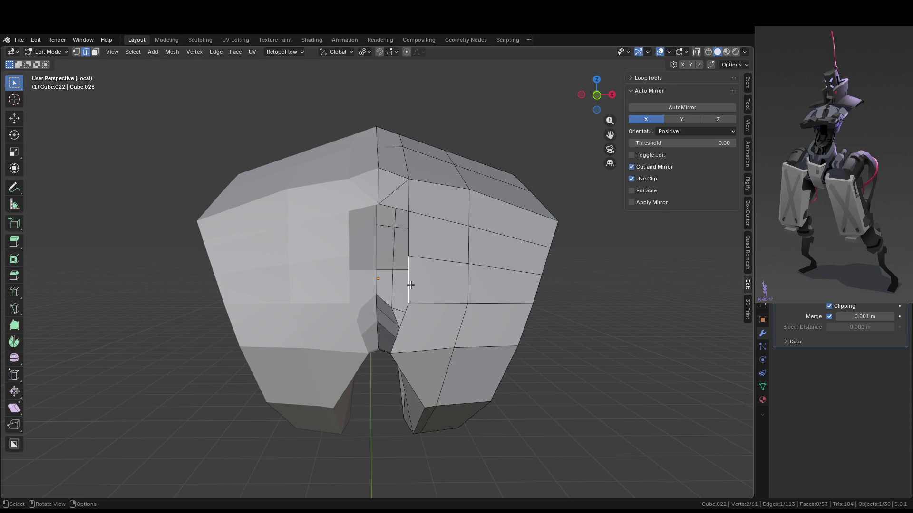
pyautogui.press('g')
pyautogui.click(366, 285)
pyautogui.moveTo(365, 286)
pyautogui.mouseDown(button='middle')
pyautogui.moveTo(313, 265)
pyautogui.moveTo(398, 257)
pyautogui.mouseUp(button='middle')
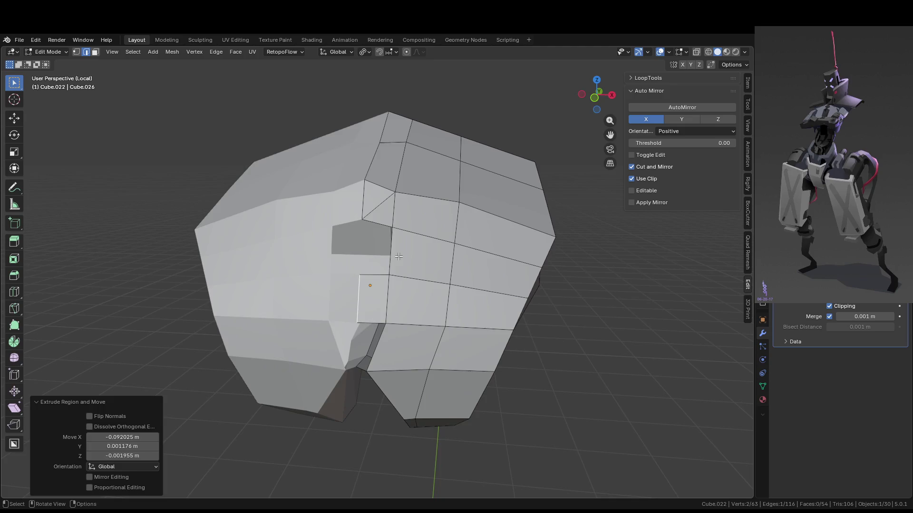
pyautogui.press('f')
pyautogui.moveTo(383, 341)
pyautogui.mouseDown(button='middle')
pyautogui.moveTo(436, 328)
pyautogui.moveTo(444, 361)
pyautogui.moveTo(377, 269)
pyautogui.moveTo(456, 220)
pyautogui.mouseUp(button='middle')
pyautogui.press('Tab')
# Dissolve the stray centre-seam vertex, leaving 55 faces, and return to object mode.
pyautogui.press('Tab')
pyautogui.press('Tab')
pyautogui.press('Tab')
pyautogui.press('2')
pyautogui.press('x')
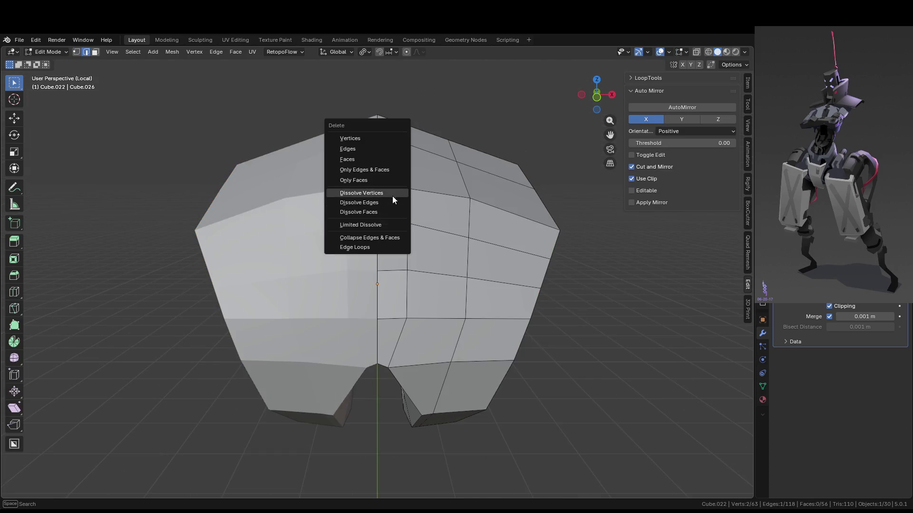
pyautogui.click(393, 196)
pyautogui.press('Tab')
pyautogui.press('Tab')
pyautogui.hotkey('ctrl', 'r')
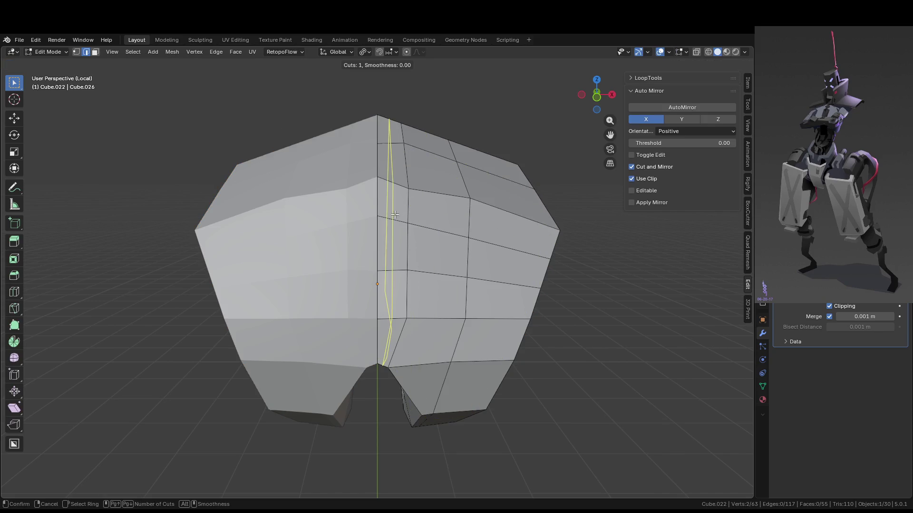
pyautogui.press('Tab')
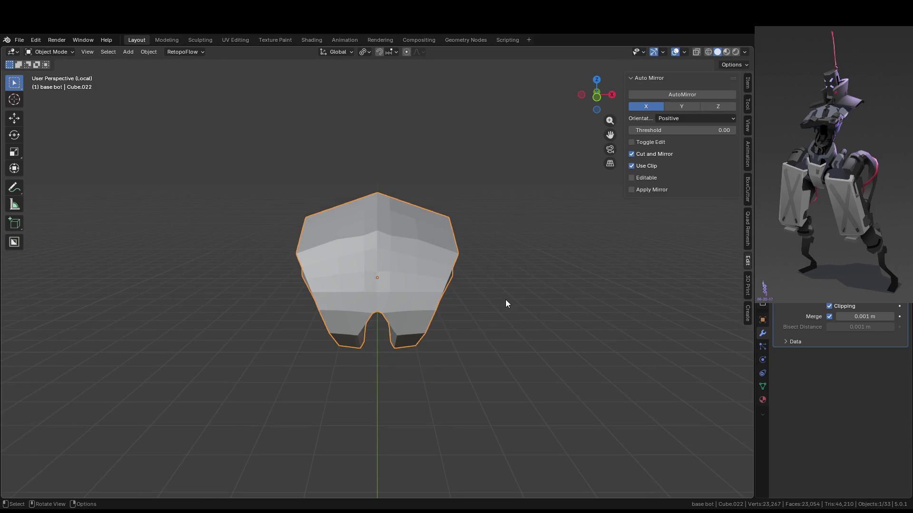
# Leave local view and start editing the narrow spine plate, Cube.050, on the chest.
pyautogui.press('KP_Divide')
pyautogui.moveTo(500, 300)
pyautogui.mouseDown(button='middle')
pyautogui.moveTo(482, 291)
pyautogui.moveTo(443, 296)
pyautogui.moveTo(473, 279)
pyautogui.moveTo(266, 259)
pyautogui.moveTo(387, 259)
pyautogui.moveTo(312, 257)
pyautogui.moveTo(380, 272)
pyautogui.mouseUp(button='middle')
pyautogui.click(266, 258)
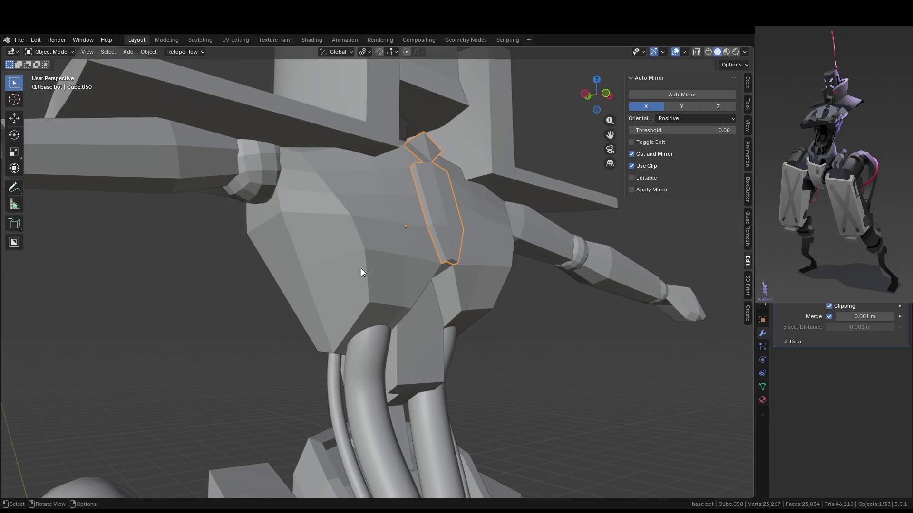
pyautogui.moveTo(427, 246)
pyautogui.mouseDown(button='middle')
pyautogui.moveTo(391, 255)
pyautogui.moveTo(389, 290)
pyautogui.mouseUp(button='middle')
pyautogui.press('Tab')
pyautogui.moveTo(310, 262); pyautogui.dragTo(380, 216, button='middle')
# Slide the edges of the spine plate's top wedge into new positions.
pyautogui.click(379, 217)
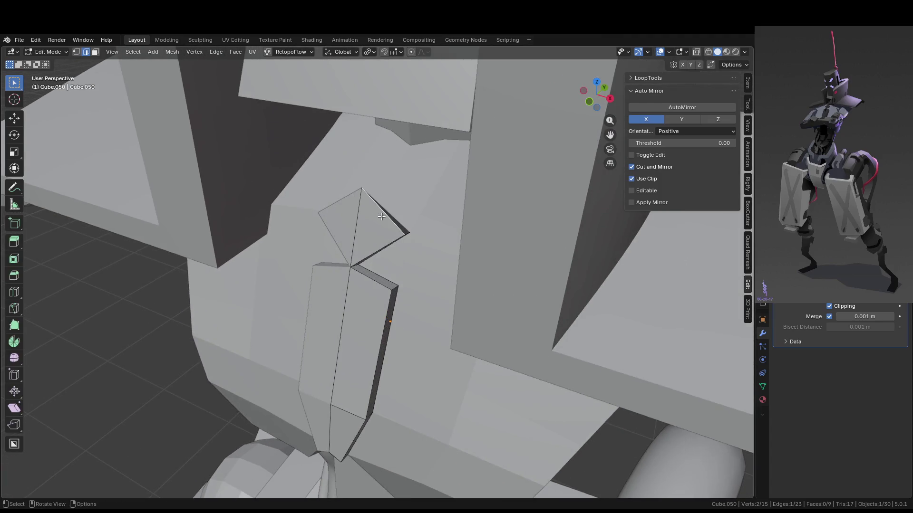
pyautogui.press('g')
pyautogui.press('g')
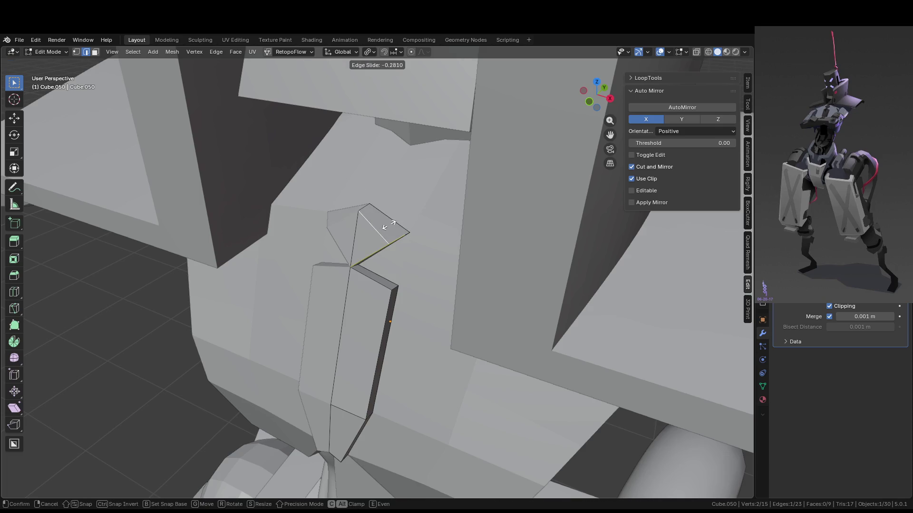
pyautogui.click(387, 229)
pyautogui.press('g')
pyautogui.press('g')
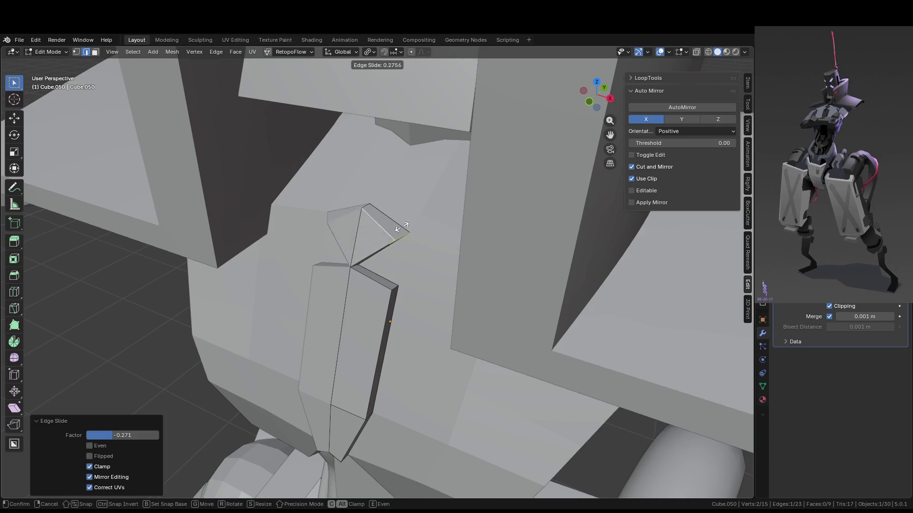
pyautogui.click(406, 229)
pyautogui.moveTo(406, 229); pyautogui.dragTo(443, 233, button='middle')
pyautogui.click(403, 249)
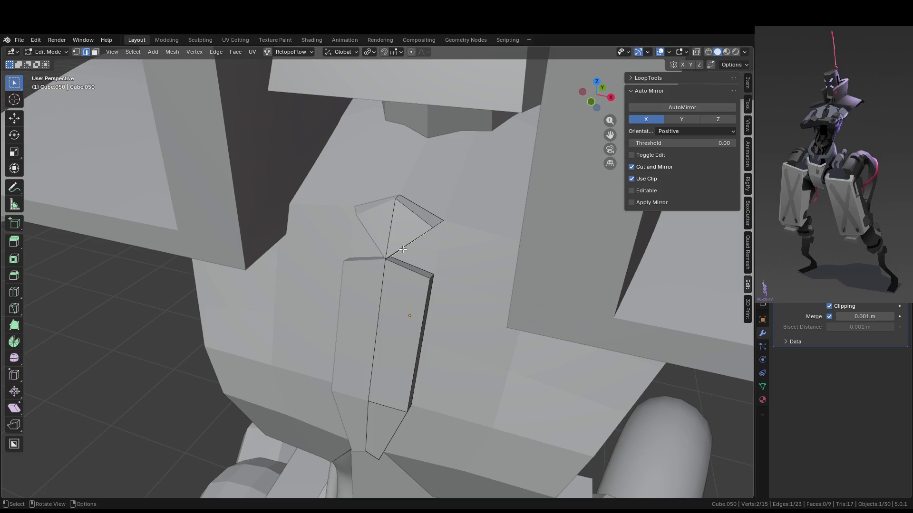
pyautogui.press('g')
pyautogui.press('g')
pyautogui.click(403, 242)
pyautogui.moveTo(403, 242); pyautogui.dragTo(448, 226, button='middle')
# Move the plate's top vertex along X, then nudge it slightly down along Z.
pyautogui.press('1')
pyautogui.click(448, 225)
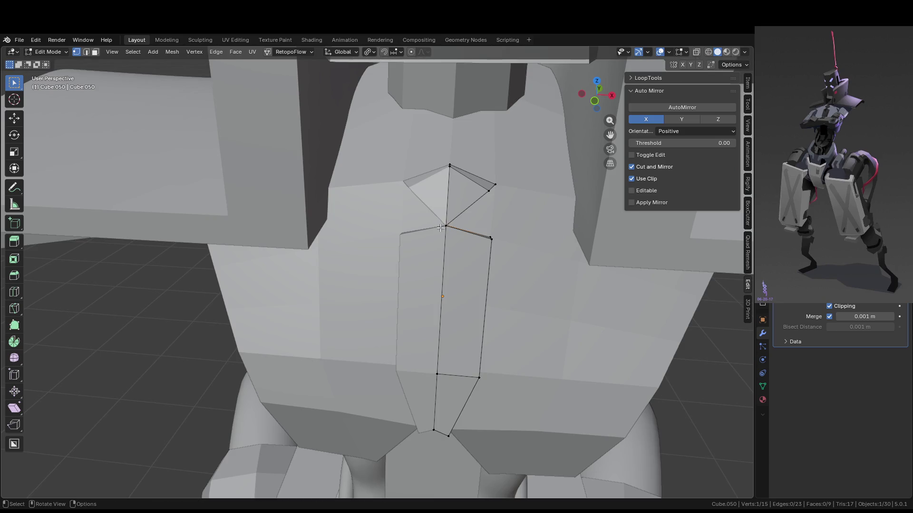
pyautogui.press('g')
pyautogui.press('Escape')
pyautogui.moveTo(464, 234)
pyautogui.mouseDown(button='middle')
pyautogui.moveTo(400, 228)
pyautogui.moveTo(404, 234)
pyautogui.moveTo(361, 251)
pyautogui.mouseUp(button='middle')
pyautogui.press('g')
pyautogui.press('x')
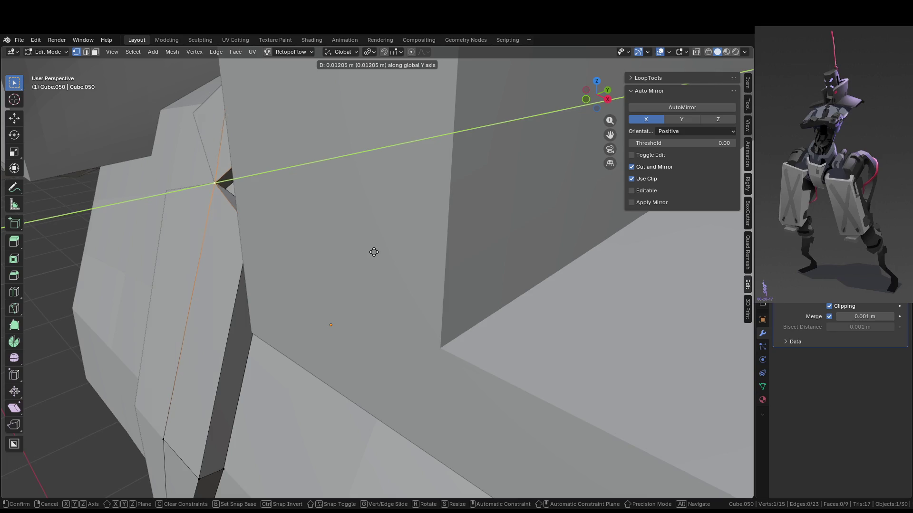
pyautogui.click(375, 252)
pyautogui.press('x')
pyautogui.press('z')
pyautogui.click(372, 259)
pyautogui.moveTo(372, 259)
pyautogui.mouseDown(button='middle')
pyautogui.moveTo(436, 268)
pyautogui.moveTo(424, 296)
pyautogui.mouseUp(button='middle')
pyautogui.scroll(3, 431, 275)
# Slide the strip's edge loop and its short bottom edge (factors -0.217 and 0.139).
pyautogui.press('2')
pyautogui.keyDown('alt'); pyautogui.click(404, 350); pyautogui.keyUp('alt')
pyautogui.press('g')
pyautogui.press('g')
pyautogui.click(482, 342)
pyautogui.moveTo(483, 342)
pyautogui.mouseDown(button='middle')
pyautogui.moveTo(473, 314)
pyautogui.moveTo(448, 315)
pyautogui.mouseUp(button='middle')
pyautogui.scroll(3, 448, 315)
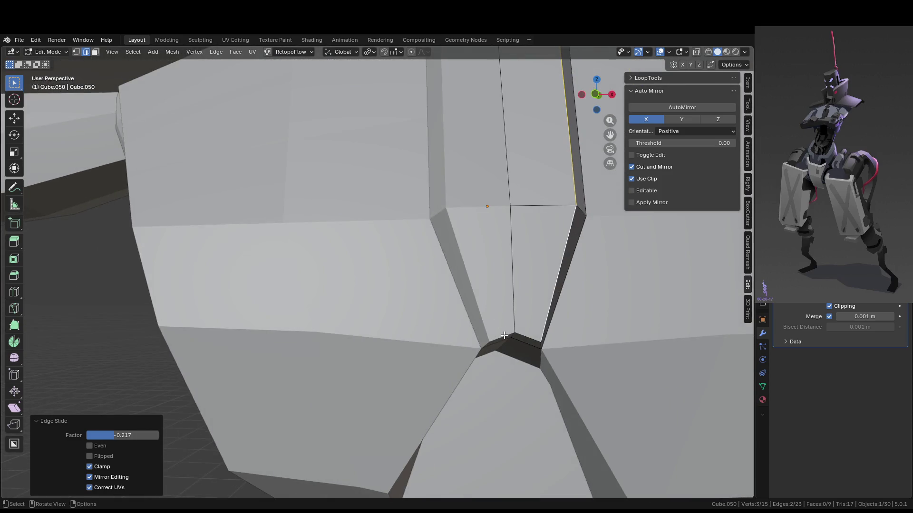
pyautogui.click(504, 335)
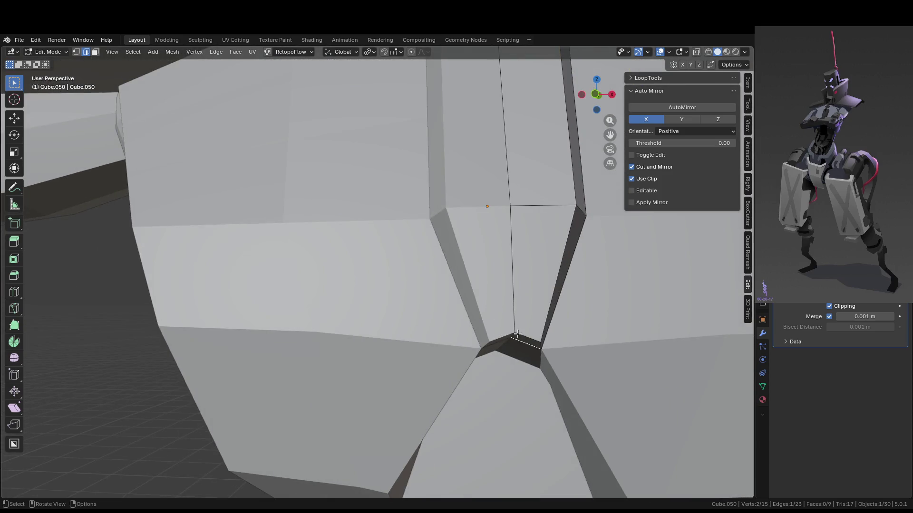
pyautogui.press('g')
pyautogui.press('g')
pyautogui.click(539, 327)
pyautogui.moveTo(540, 327); pyautogui.dragTo(377, 321, button='middle')
# Drop one more edge slide and return to object mode with the whole robot in view.
pyautogui.press('g')
pyautogui.press('g')
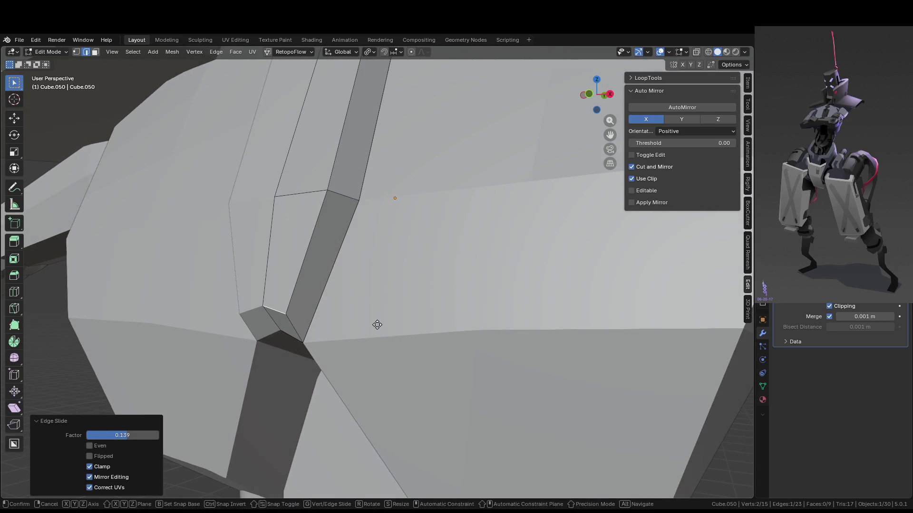
pyautogui.rightClick(397, 360)
pyautogui.scroll(-10, 396, 359)
pyautogui.press('Tab')
pyautogui.moveTo(535, 361); pyautogui.dragTo(466, 365, button='middle')
pyautogui.scroll(-3, 505, 367)
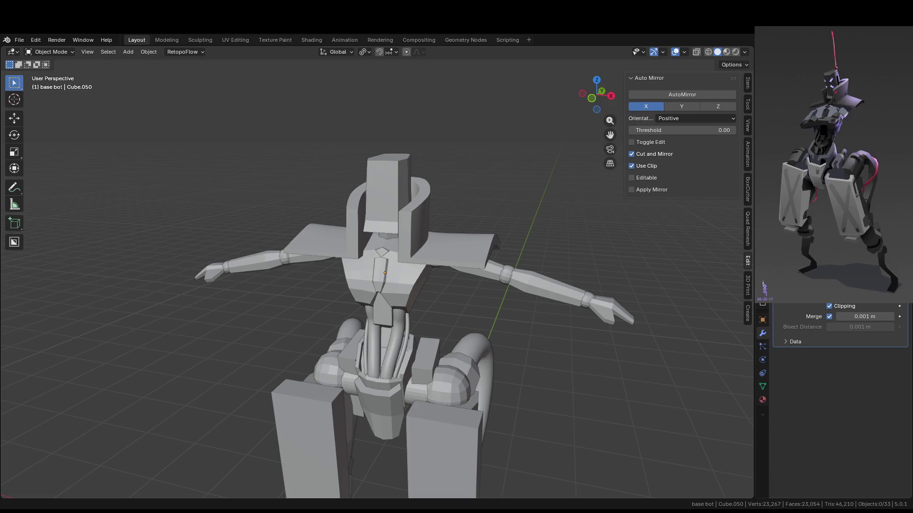
# Try Shade Auto Smooth on the chest armor, undo it, then add a level-3 Subdivision modifier.
pyautogui.moveTo(317, 303)
pyautogui.mouseDown(button='middle')
pyautogui.moveTo(507, 338)
pyautogui.moveTo(442, 278)
pyautogui.moveTo(438, 326)
pyautogui.mouseUp(button='middle')
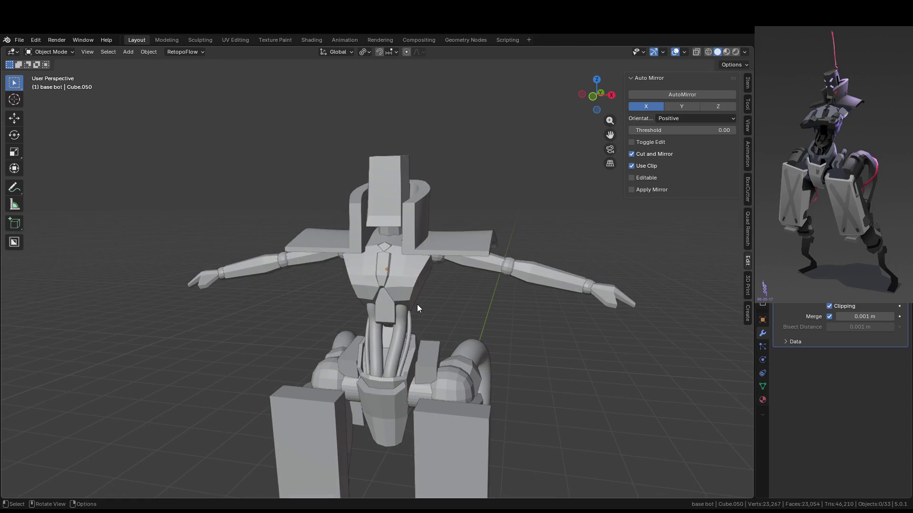
pyautogui.moveTo(417, 305)
pyautogui.mouseDown(button='middle')
pyautogui.moveTo(393, 287)
pyautogui.moveTo(441, 273)
pyautogui.moveTo(517, 295)
pyautogui.moveTo(471, 297)
pyautogui.moveTo(525, 285)
pyautogui.moveTo(513, 273)
pyautogui.moveTo(478, 266)
pyautogui.moveTo(507, 295)
pyautogui.mouseUp(button='middle')
pyautogui.scroll(4, 404, 268)
pyautogui.rightClick(426, 257)
pyautogui.click(426, 253)
pyautogui.hotkey('ctrl', 'z')
pyautogui.hotkey('ctrl', '3')
# Isolate the chest armor and set the crease of a selected edge path to 1 in the sidebar.
pyautogui.click(425, 275)
pyautogui.press('KP_Divide')
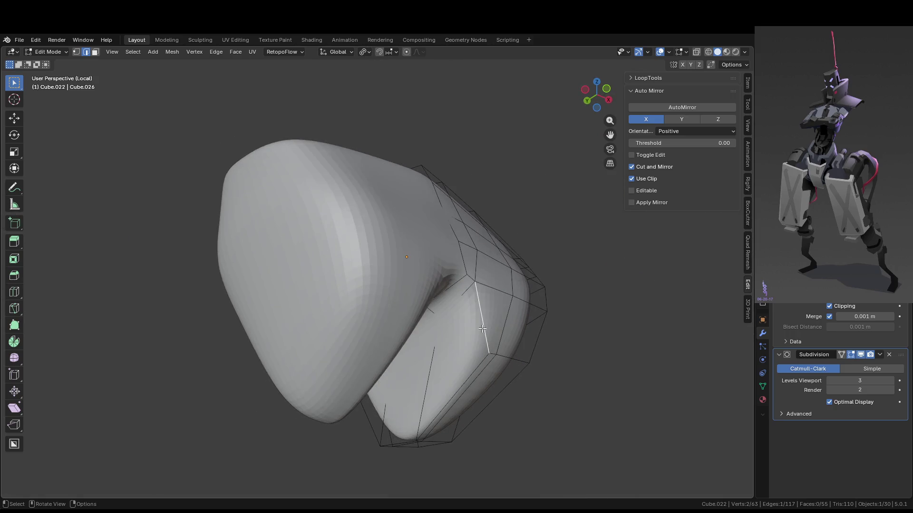
pyautogui.keyDown('ctrl'); pyautogui.click(433, 419); pyautogui.keyUp('ctrl')
pyautogui.moveTo(433, 419); pyautogui.dragTo(461, 428, button='middle')
pyautogui.moveTo(367, 439)
pyautogui.mouseDown(button='middle')
pyautogui.moveTo(471, 419)
pyautogui.moveTo(326, 350)
pyautogui.moveTo(335, 312)
pyautogui.moveTo(307, 267)
pyautogui.mouseUp(button='middle')
pyautogui.keyDown('ctrl'); pyautogui.click(326, 350); pyautogui.keyUp('ctrl')
pyautogui.moveTo(424, 295); pyautogui.dragTo(530, 355, button='middle')
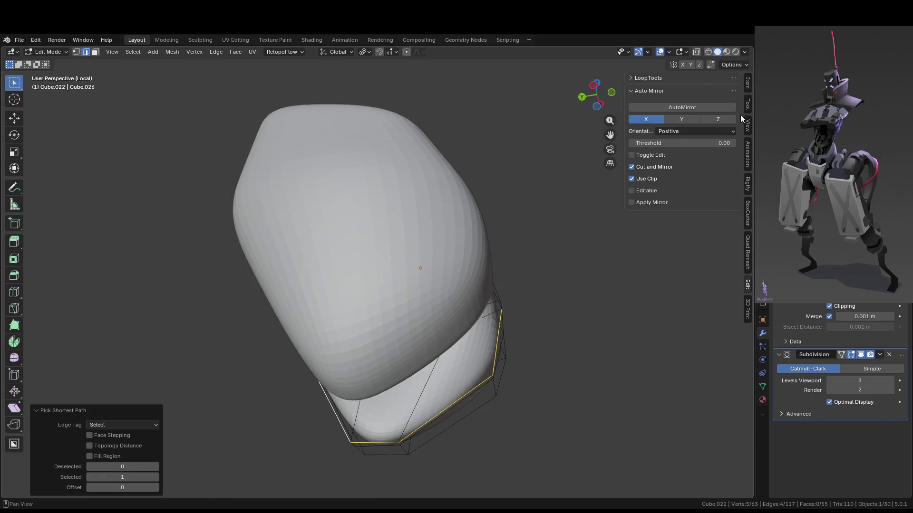
pyautogui.click(747, 84)
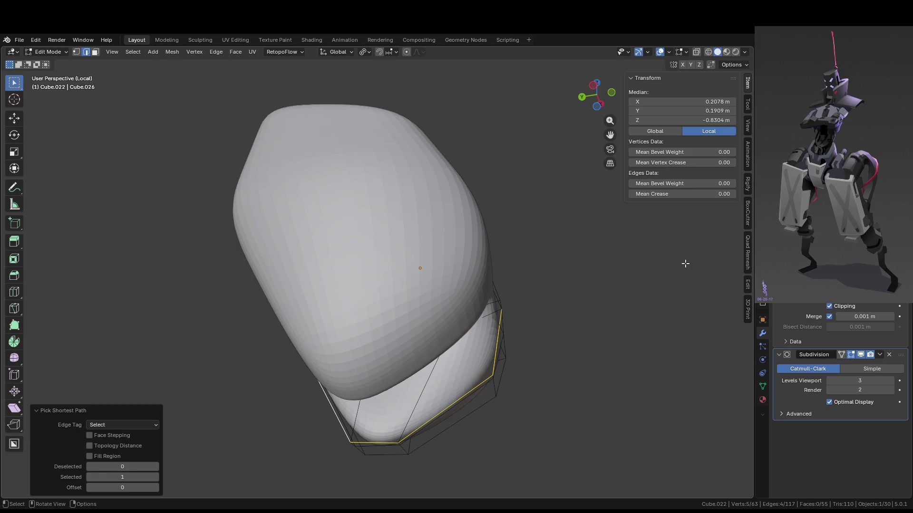
pyautogui.moveTo(665, 193); pyautogui.dragTo(698, 192)
# Fully crease the chain of edges running along the plate's notch.
pyautogui.moveTo(418, 342)
pyautogui.mouseDown(button='middle')
pyautogui.moveTo(382, 402)
pyautogui.moveTo(397, 428)
pyautogui.mouseUp(button='middle')
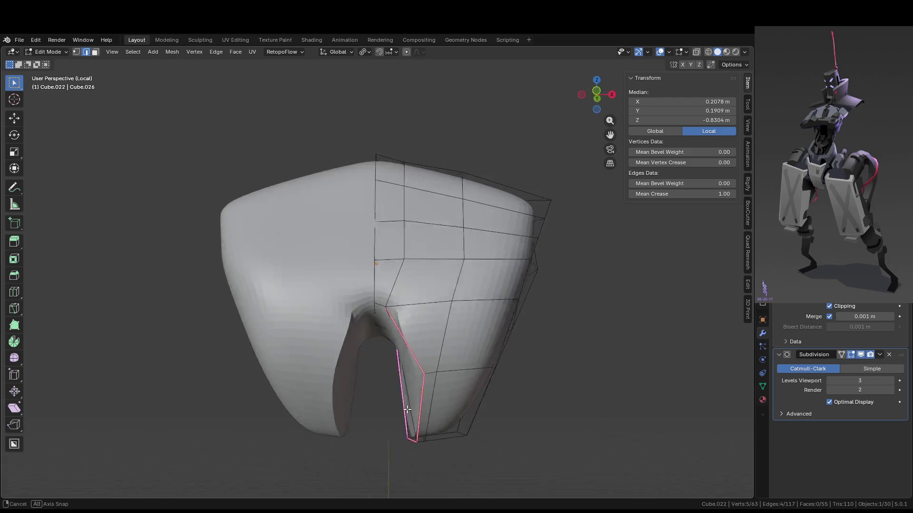
pyautogui.scroll(3, 431, 277)
pyautogui.click(433, 279)
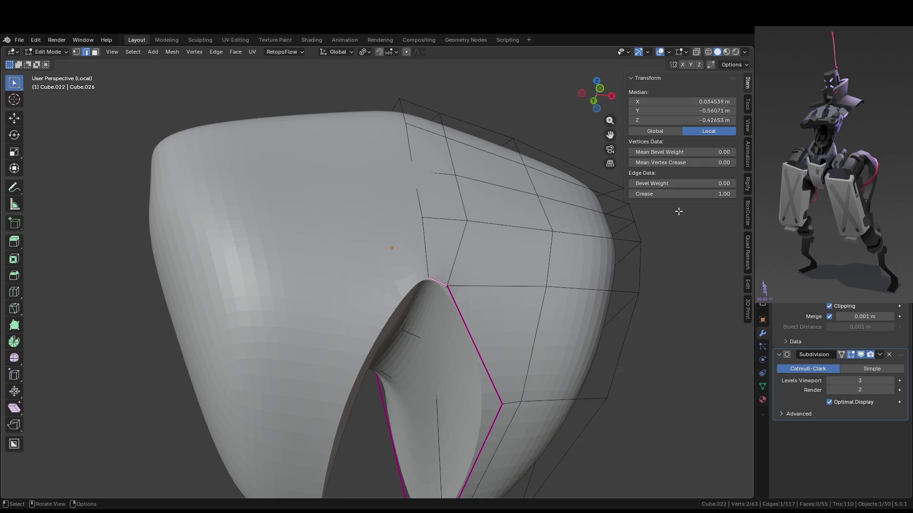
pyautogui.scroll(-3, 411, 327)
pyautogui.moveTo(411, 327); pyautogui.dragTo(366, 331, button='middle')
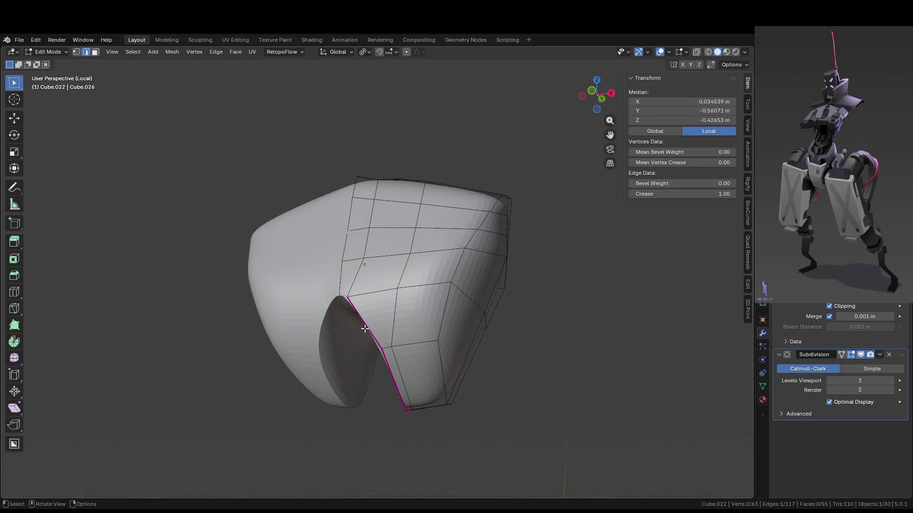
pyautogui.moveTo(388, 351); pyautogui.dragTo(364, 360, button='middle')
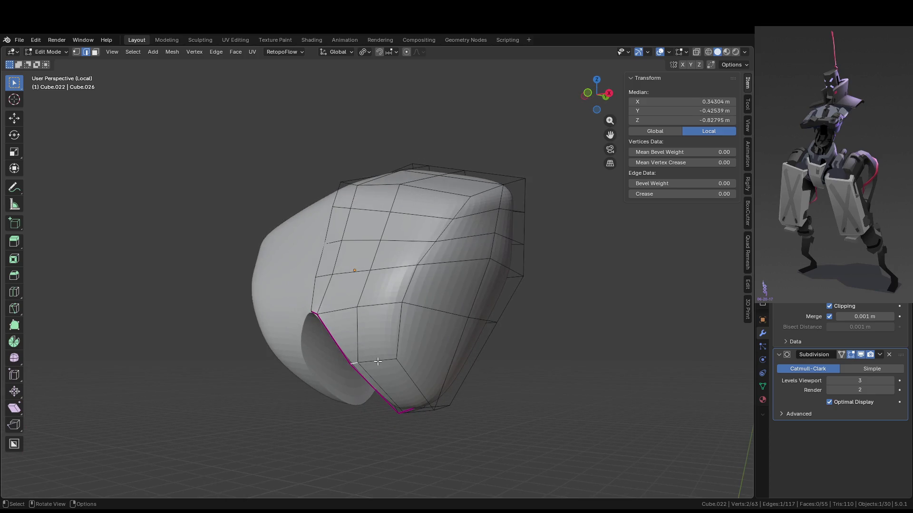
pyautogui.keyDown('shift'); pyautogui.click(377, 362); pyautogui.keyUp('shift')
pyautogui.moveTo(415, 389); pyautogui.dragTo(399, 346, button='middle')
pyautogui.keyDown('ctrl'); pyautogui.click(401, 352); pyautogui.keyUp('ctrl')
pyautogui.keyDown('ctrl'); pyautogui.click(396, 357); pyautogui.keyUp('ctrl')
pyautogui.hotkey('shift', 'e')
pyautogui.click(564, 244)
# Fully crease the edges along the plate's lower rim.
pyautogui.moveTo(564, 245)
pyautogui.mouseDown(button='middle')
pyautogui.moveTo(418, 357)
pyautogui.moveTo(354, 360)
pyautogui.mouseUp(button='middle')
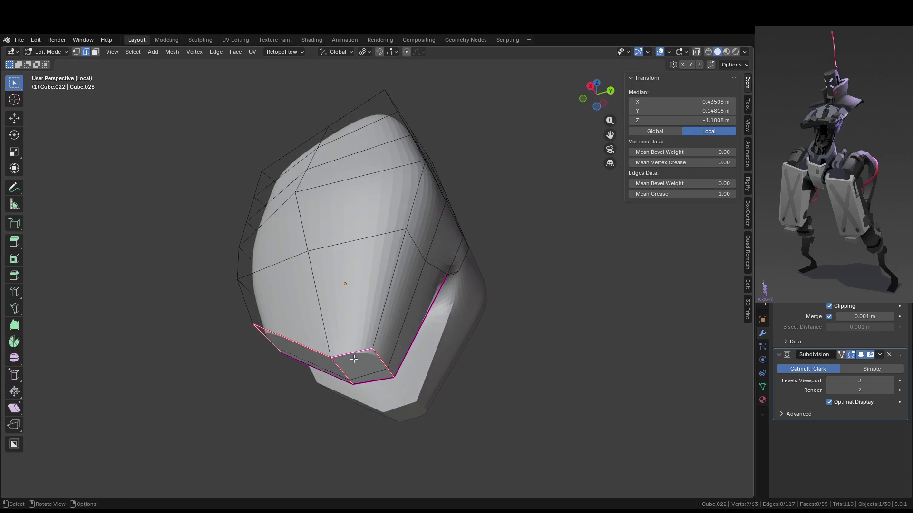
pyautogui.click(383, 308)
pyautogui.moveTo(393, 300)
pyautogui.mouseDown(button='middle')
pyautogui.moveTo(333, 292)
pyautogui.moveTo(371, 285)
pyautogui.moveTo(412, 301)
pyautogui.mouseUp(button='middle')
pyautogui.keyDown('shift'); pyautogui.click(326, 290); pyautogui.keyUp('shift')
pyautogui.keyDown('shift'); pyautogui.click(412, 302); pyautogui.keyUp('shift')
pyautogui.hotkey('shift', 'e')
pyautogui.click(576, 216)
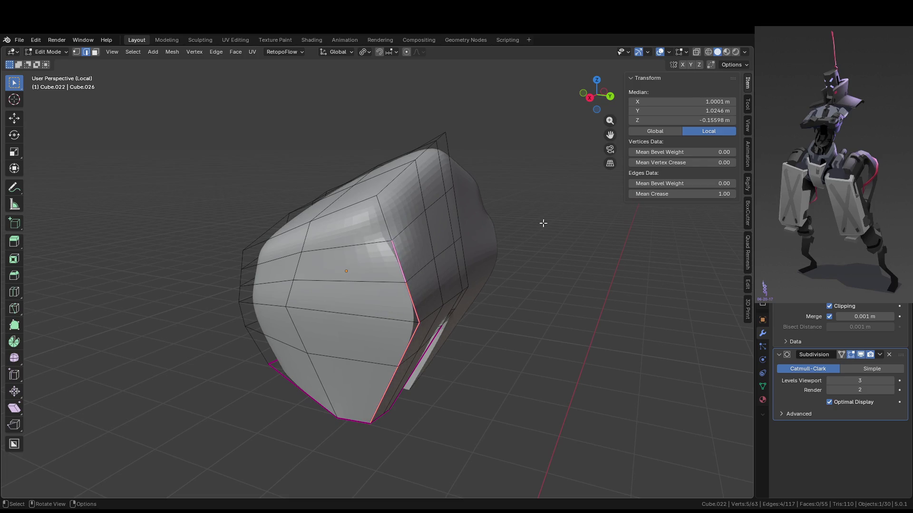
# Crease the two side edge loops and return to Object Mode.
pyautogui.click(376, 220)
pyautogui.moveTo(376, 220); pyautogui.dragTo(454, 234, button='middle')
pyautogui.keyDown('shift'); pyautogui.click(511, 211); pyautogui.keyUp('shift')
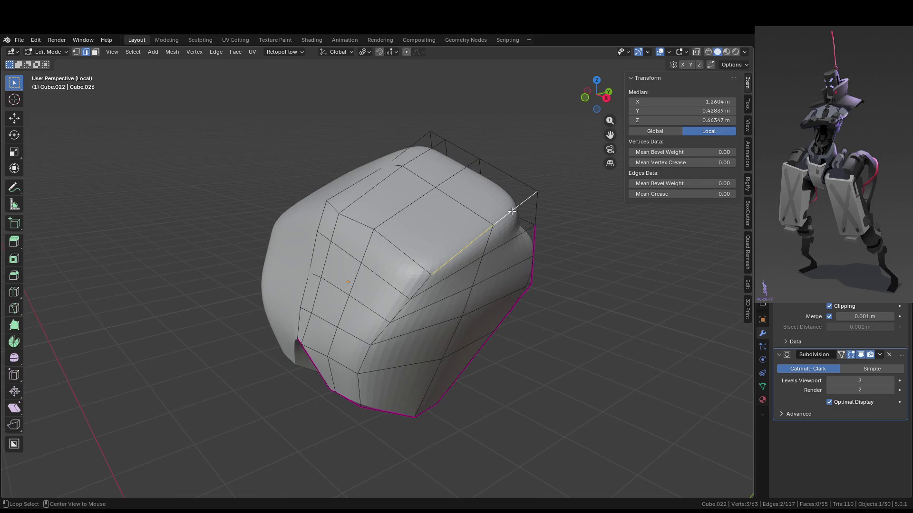
pyautogui.moveTo(522, 211); pyautogui.dragTo(526, 210, button='middle')
pyautogui.keyDown('alt'); pyautogui.keyDown('shift'); pyautogui.click(542, 221); pyautogui.keyUp('shift'); pyautogui.keyUp('alt')
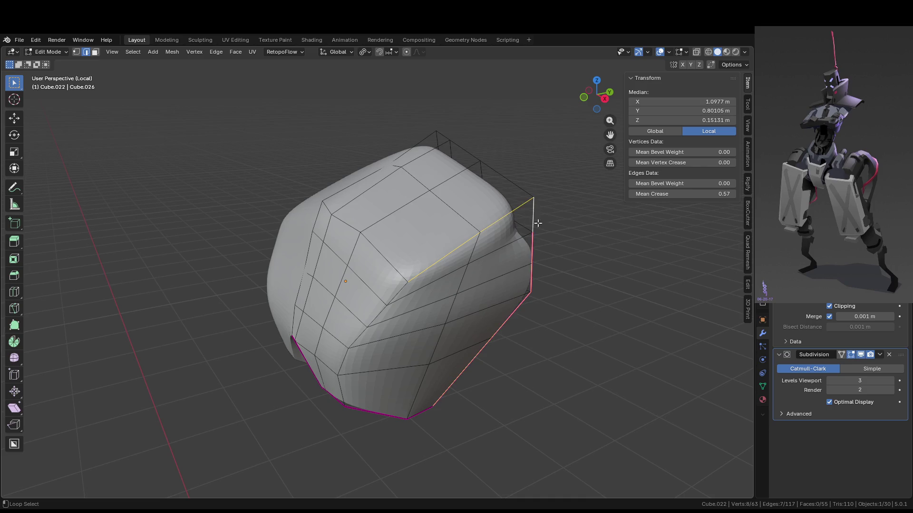
pyautogui.keyDown('alt'); pyautogui.keyDown('shift'); pyautogui.click(397, 295); pyautogui.keyUp('shift'); pyautogui.keyUp('alt')
pyautogui.hotkey('shift', 'e')
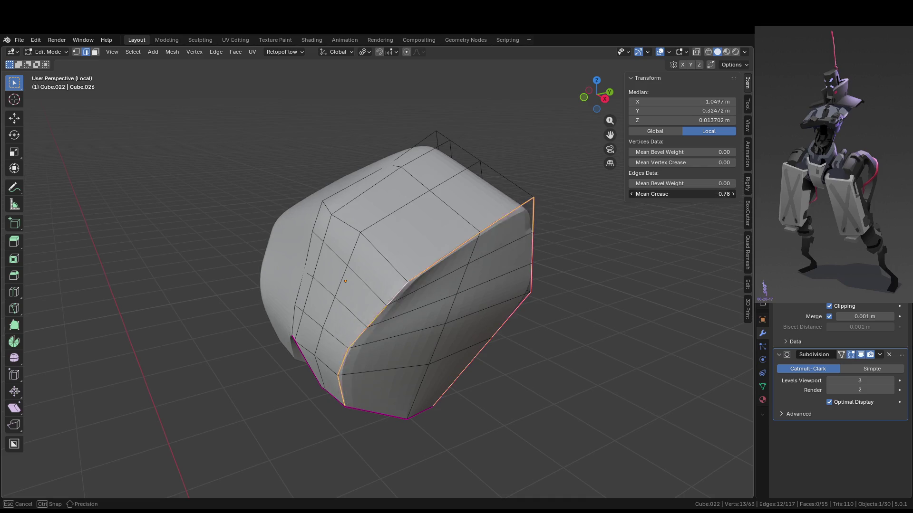
pyautogui.click(706, 204)
pyautogui.moveTo(705, 203)
pyautogui.mouseDown(button='middle')
pyautogui.moveTo(603, 264)
pyautogui.moveTo(641, 279)
pyautogui.moveTo(643, 303)
pyautogui.mouseUp(button='middle')
pyautogui.press('Tab')
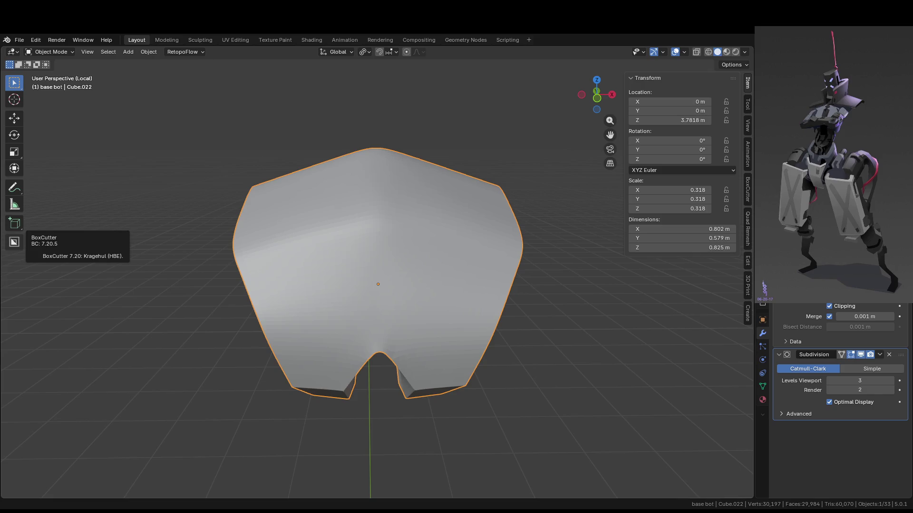
# Check the plate within the full robot, then isolate it again for mesh editing.
pyautogui.moveTo(443, 221)
pyautogui.mouseDown(button='middle')
pyautogui.moveTo(398, 220)
pyautogui.moveTo(370, 245)
pyautogui.moveTo(404, 238)
pyautogui.moveTo(331, 207)
pyautogui.mouseUp(button='middle')
pyautogui.press('Tab')
pyautogui.press('Tab')
pyautogui.press('KP_Divide')
pyautogui.moveTo(467, 236)
pyautogui.mouseDown(button='middle')
pyautogui.moveTo(363, 262)
pyautogui.moveTo(357, 252)
pyautogui.moveTo(387, 292)
pyautogui.moveTo(417, 282)
pyautogui.mouseUp(button='middle')
pyautogui.press('KP_Divide')
pyautogui.press('KP_Divide')
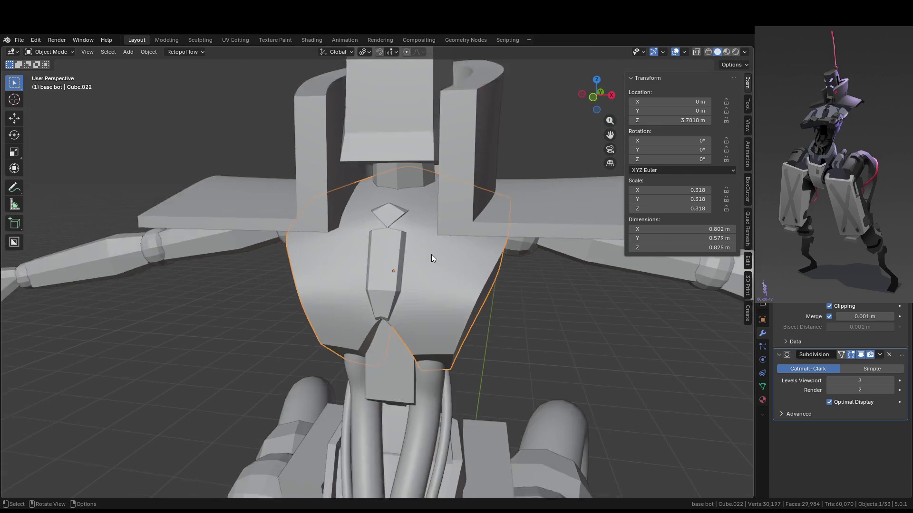
pyautogui.press('KP_Divide')
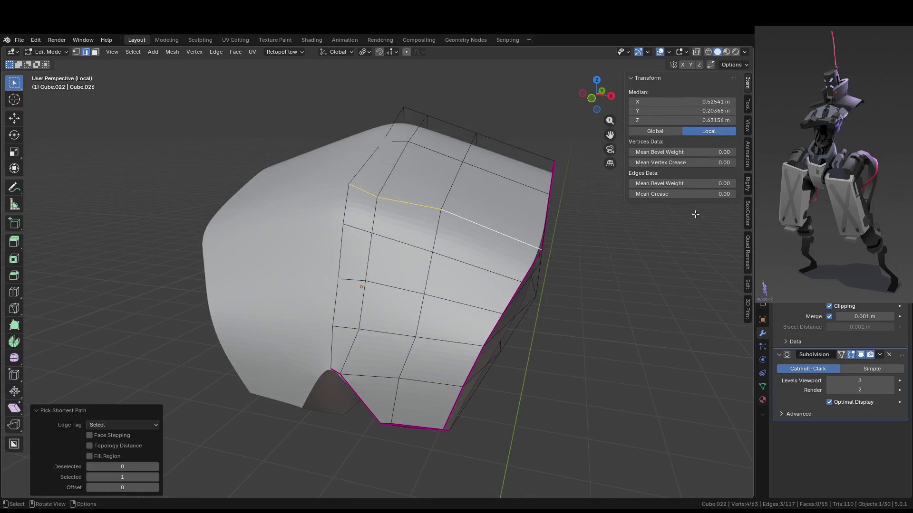
pyautogui.press('Tab')
pyautogui.moveTo(589, 301)
pyautogui.mouseDown(button='middle')
pyautogui.moveTo(515, 289)
pyautogui.moveTo(413, 229)
pyautogui.moveTo(485, 254)
pyautogui.moveTo(487, 279)
pyautogui.moveTo(494, 246)
pyautogui.mouseUp(button='middle')
pyautogui.press('Tab')
# Shift two side vertices of the chest plate along the X axis.
pyautogui.click(494, 246)
pyautogui.press('g')
pyautogui.press('x')
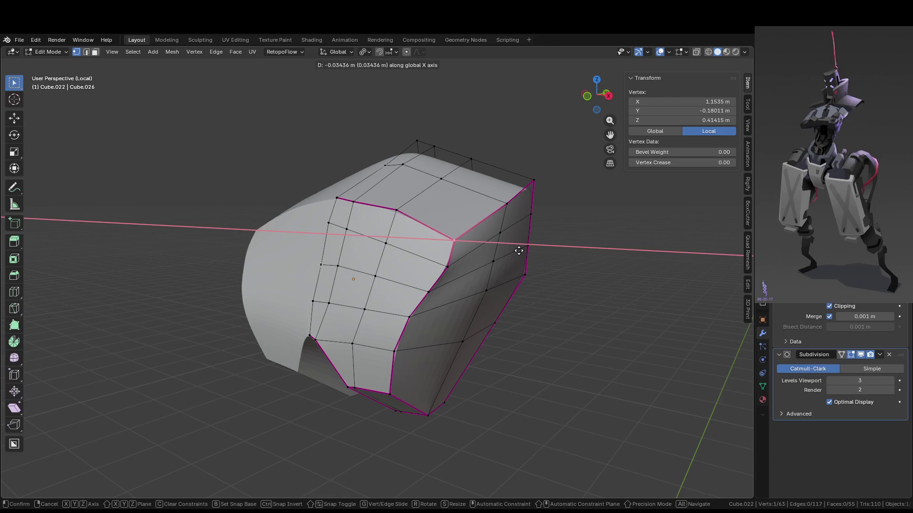
pyautogui.click(544, 267)
pyautogui.press('Tab')
pyautogui.moveTo(543, 266)
pyautogui.mouseDown(button='middle')
pyautogui.moveTo(486, 264)
pyautogui.moveTo(517, 266)
pyautogui.mouseUp(button='middle')
pyautogui.press('Tab')
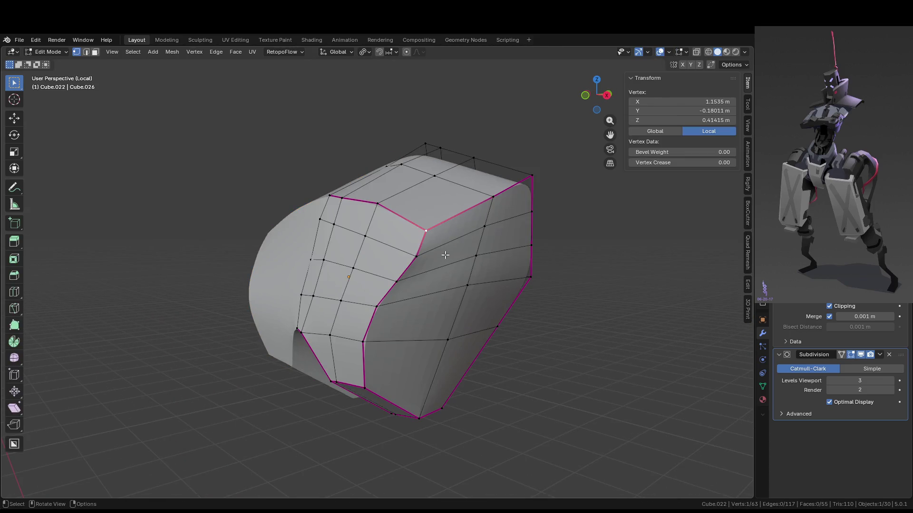
pyautogui.moveTo(421, 256); pyautogui.dragTo(472, 264, button='middle')
pyautogui.click(472, 265)
pyautogui.press('g')
pyautogui.press('x')
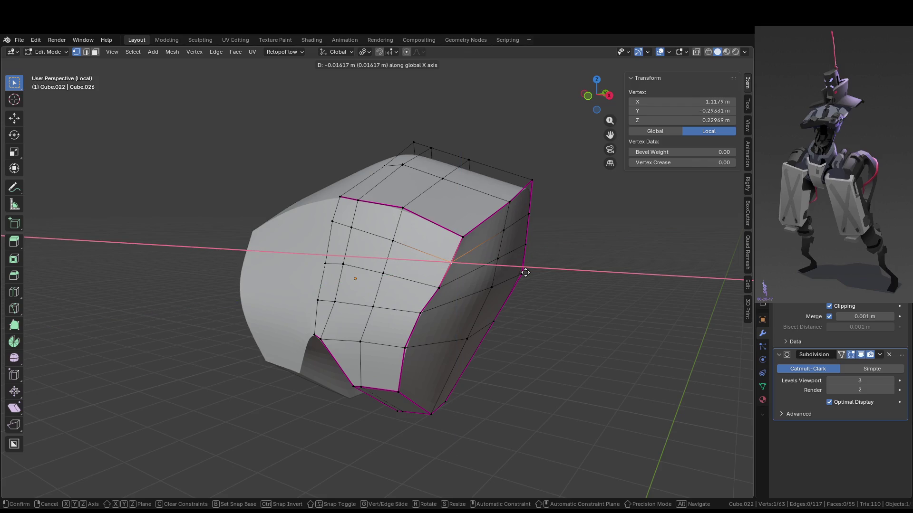
pyautogui.click(526, 272)
# In Front view, nudge the remaining side vertices along X and exit Edit Mode.
pyautogui.press('KP_1')
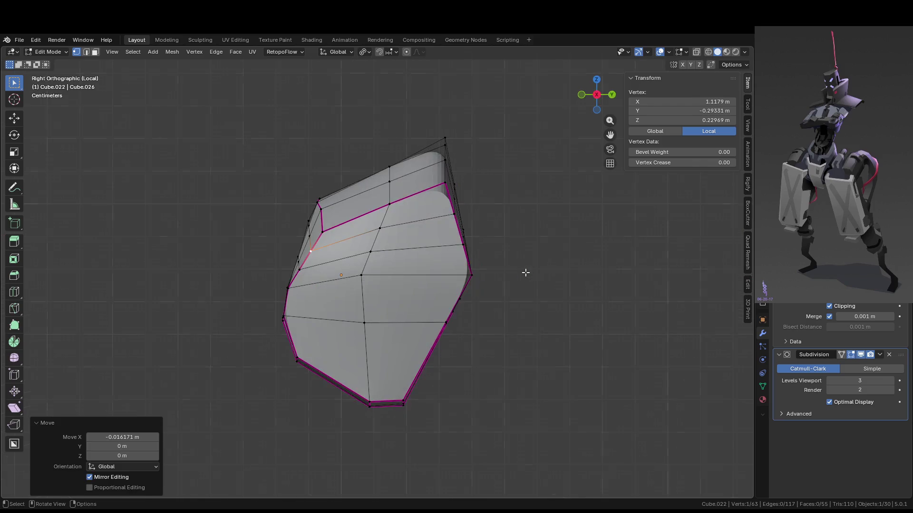
pyautogui.scroll(3, 525, 275)
pyautogui.press('g')
pyautogui.press('x')
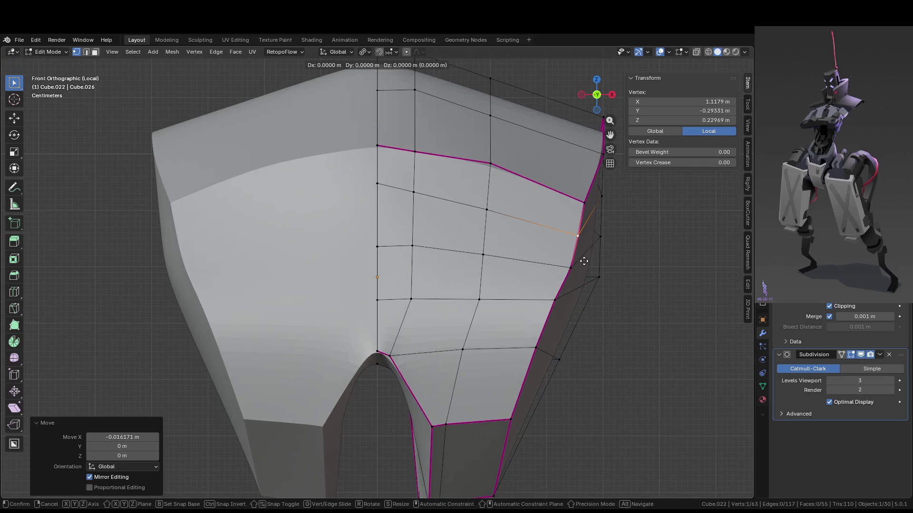
pyautogui.click(572, 270)
pyautogui.click(571, 270)
pyautogui.press('g')
pyautogui.press('x')
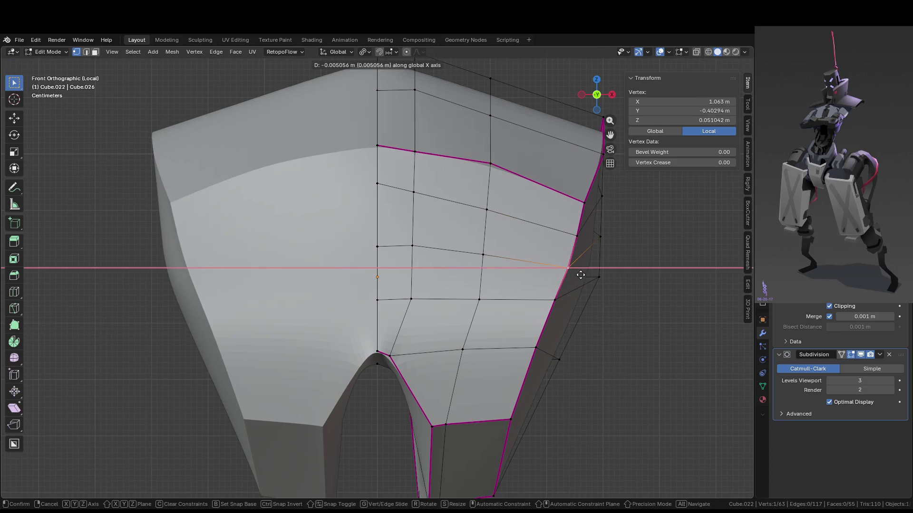
pyautogui.click(596, 292)
pyautogui.press('Tab')
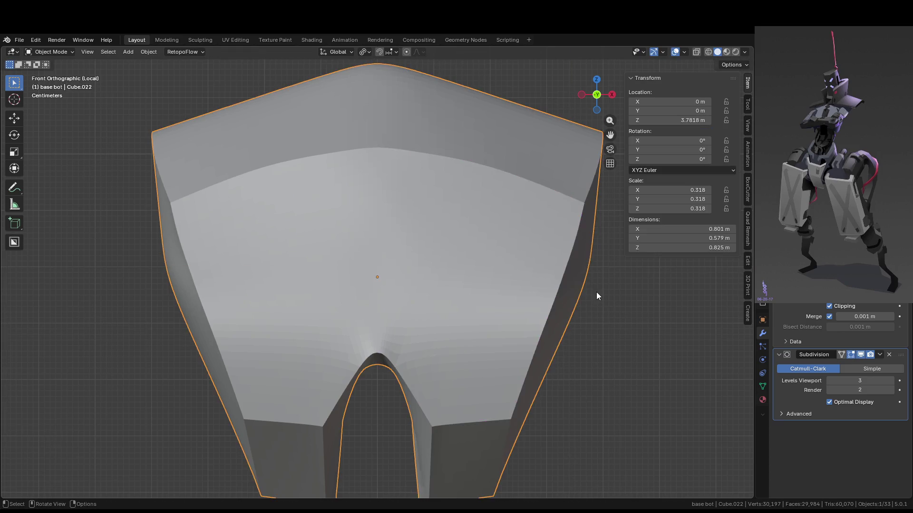
# Switch to edge selection and pick the plate's vertical center seam edges.
pyautogui.scroll(-2, 520, 220)
pyautogui.moveTo(512, 308)
pyautogui.mouseDown(button='middle')
pyautogui.moveTo(383, 338)
pyautogui.moveTo(381, 309)
pyautogui.moveTo(418, 311)
pyautogui.moveTo(387, 336)
pyautogui.mouseUp(button='middle')
pyautogui.scroll(3, 387, 336)
pyautogui.press('Tab')
pyautogui.press('2')
pyautogui.click(366, 313)
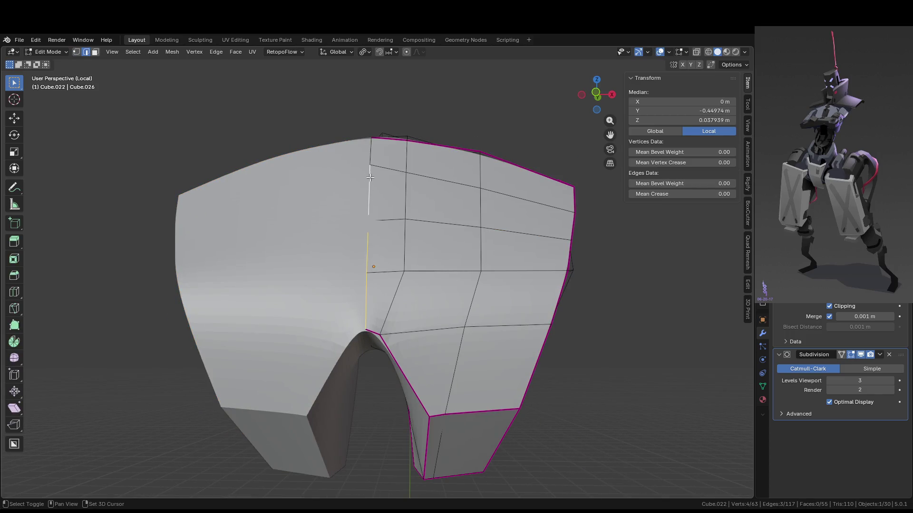
pyautogui.keyDown('alt'); pyautogui.click(369, 157); pyautogui.keyUp('alt')
pyautogui.press('Tab')
pyautogui.moveTo(592, 327)
pyautogui.mouseDown(button='middle')
pyautogui.moveTo(528, 334)
pyautogui.moveTo(537, 359)
pyautogui.moveTo(583, 372)
pyautogui.moveTo(610, 351)
pyautogui.moveTo(514, 361)
pyautogui.moveTo(520, 337)
pyautogui.mouseUp(button='middle')
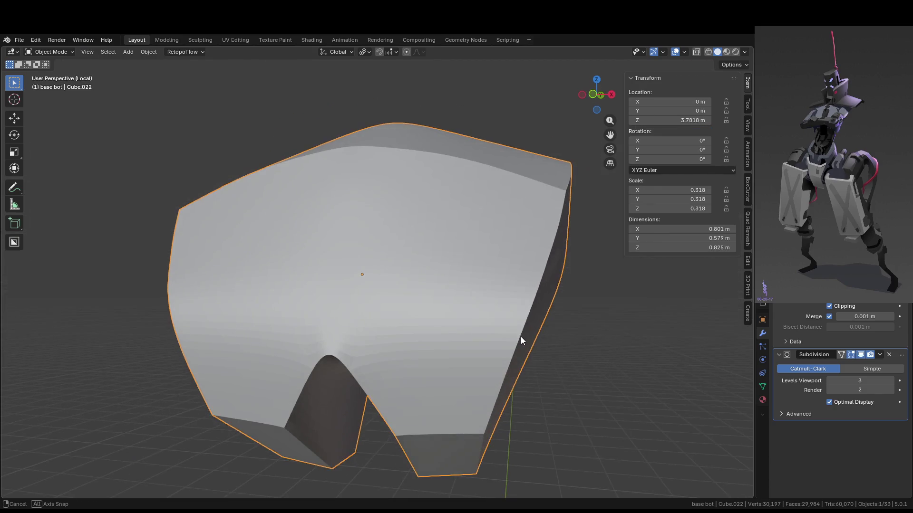
pyautogui.press('Tab')
# Set the short corner edge's crease to 0 to smooth the center corner.
pyautogui.click(338, 353)
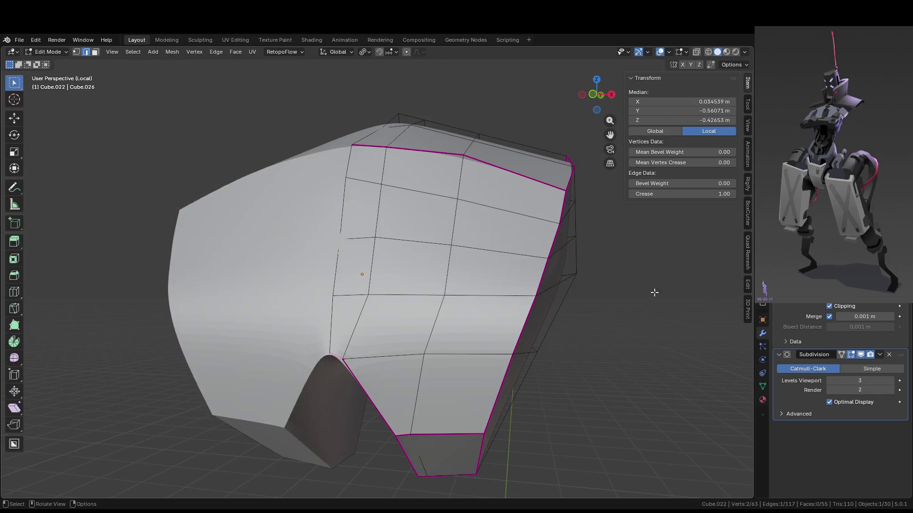
pyautogui.click(693, 194)
pyautogui.write('0')
pyautogui.press('Return')
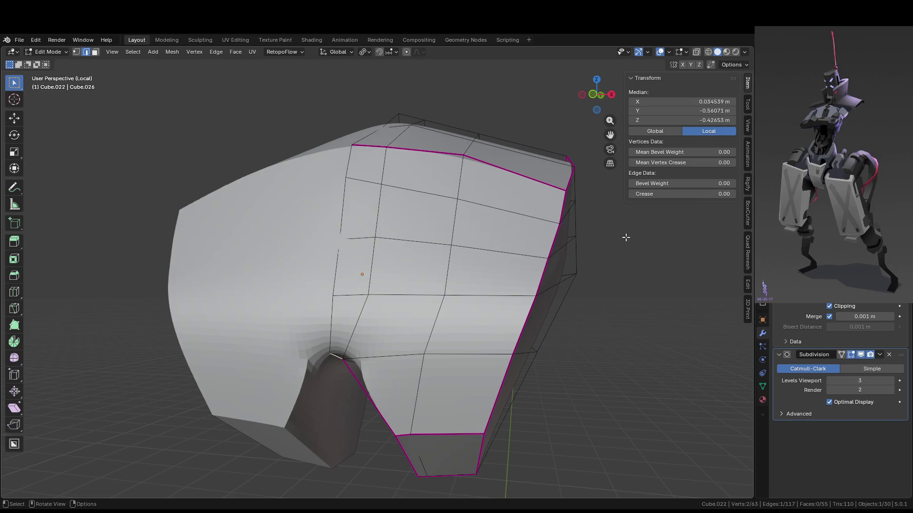
# Set the crease to 1.00 on three front edges and one side edge.
pyautogui.click(353, 335)
pyautogui.keyDown('shift'); pyautogui.click(375, 232); pyautogui.keyUp('shift')
pyautogui.keyDown('shift'); pyautogui.click(385, 170); pyautogui.keyUp('shift')
pyautogui.click(688, 194)
pyautogui.write('1')
pyautogui.press('Return')
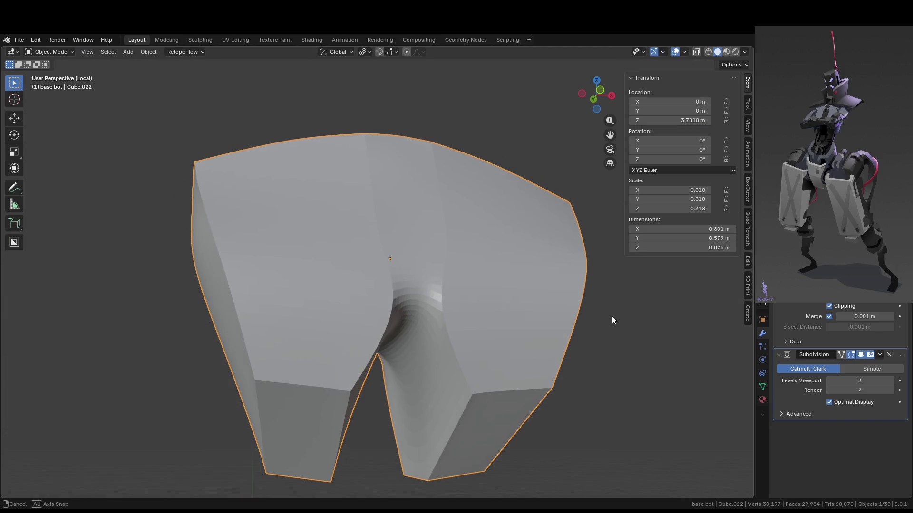
pyautogui.press('Tab')
pyautogui.moveTo(493, 317); pyautogui.dragTo(479, 323, button='middle')
pyautogui.click(376, 362)
pyautogui.moveTo(680, 194); pyautogui.dragTo(727, 194)
pyautogui.moveTo(375, 333); pyautogui.dragTo(361, 342, button='middle')
# In vertex mode, move a front vertex along the Y axis.
pyautogui.press('1')
pyautogui.click(332, 401)
pyautogui.moveTo(333, 401); pyautogui.dragTo(374, 412, button='middle')
pyautogui.press('g')
pyautogui.press('y')
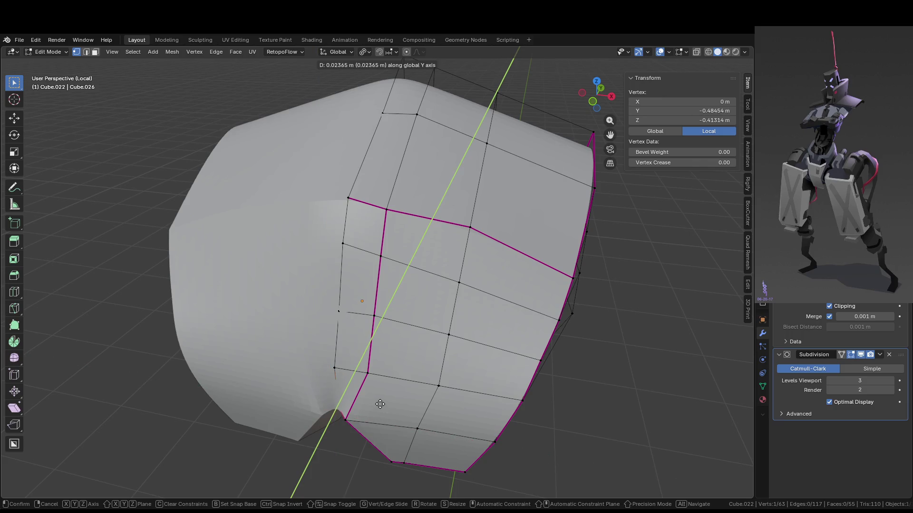
pyautogui.click(380, 404)
pyautogui.click(342, 389)
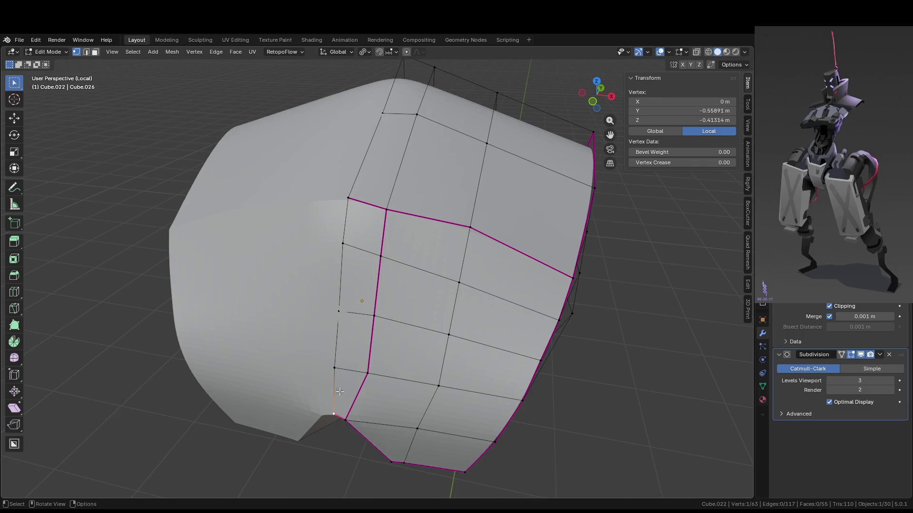
# Crease the left vertical edge chain to 1, move it along Y, and leave Edit Mode.
pyautogui.press('2')
pyautogui.keyDown('ctrl'); pyautogui.click(345, 224); pyautogui.keyUp('ctrl')
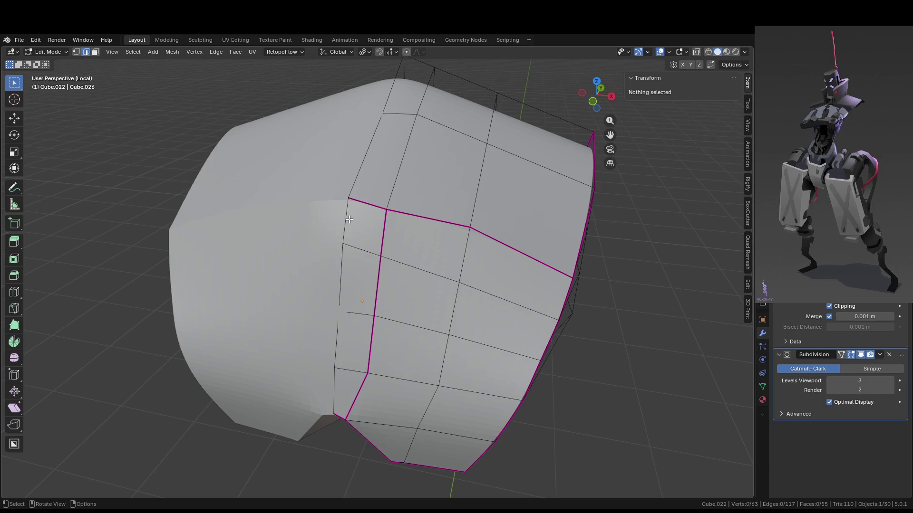
pyautogui.hotkey('shift', 'e')
pyautogui.write('1')
pyautogui.press('Return')
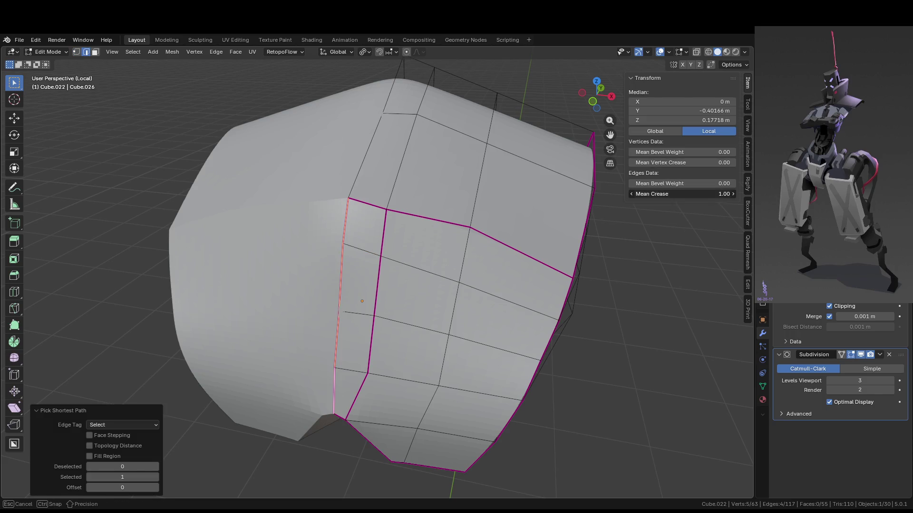
pyautogui.scroll(2, 440, 335)
pyautogui.press('g')
pyautogui.press('y')
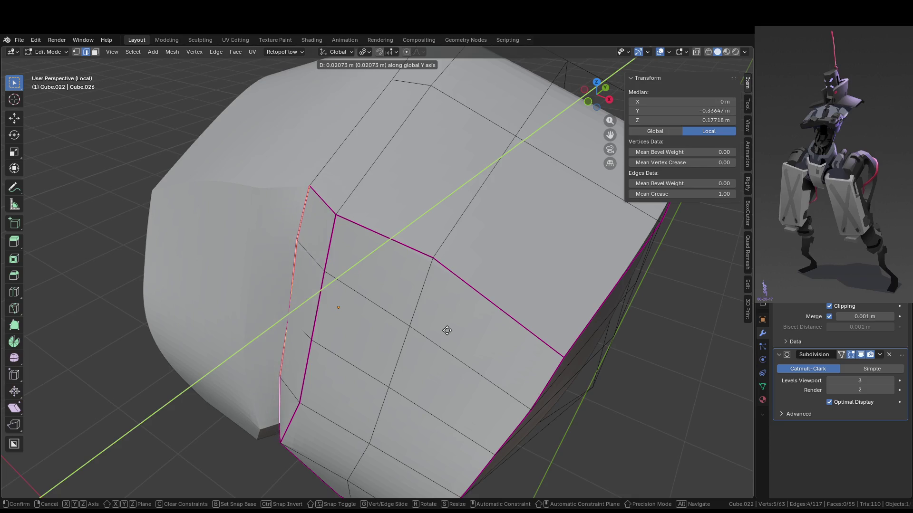
pyautogui.click(446, 336)
pyautogui.press('Tab')
# Exit local view to show the finished chest plate within the full robot.
pyautogui.scroll(-4, 447, 334)
pyautogui.moveTo(446, 334)
pyautogui.mouseDown(button='middle')
pyautogui.moveTo(499, 292)
pyautogui.moveTo(485, 281)
pyautogui.moveTo(389, 313)
pyautogui.moveTo(498, 315)
pyautogui.moveTo(404, 331)
pyautogui.mouseUp(button='middle')
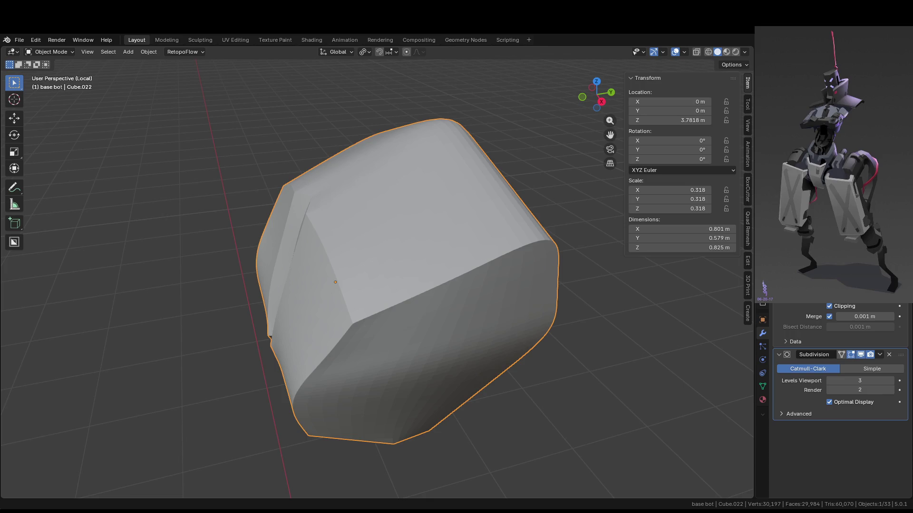
pyautogui.moveTo(469, 367)
pyautogui.mouseDown(button='middle')
pyautogui.moveTo(523, 326)
pyautogui.moveTo(514, 295)
pyautogui.moveTo(467, 347)
pyautogui.moveTo(491, 352)
pyautogui.moveTo(466, 361)
pyautogui.moveTo(409, 335)
pyautogui.mouseUp(button='middle')
pyautogui.press('KP_Divide')
pyautogui.press('Tab')
# Isolate the spine plate Cube.050 in local view and enter Edit Mode.
pyautogui.press('Tab')
pyautogui.click(336, 310)
pyautogui.moveTo(336, 310)
pyautogui.mouseDown(button='middle')
pyautogui.moveTo(326, 314)
pyautogui.moveTo(379, 302)
pyautogui.mouseUp(button='middle')
pyautogui.click(325, 345)
pyautogui.press('Tab')
pyautogui.press('KP_Divide')
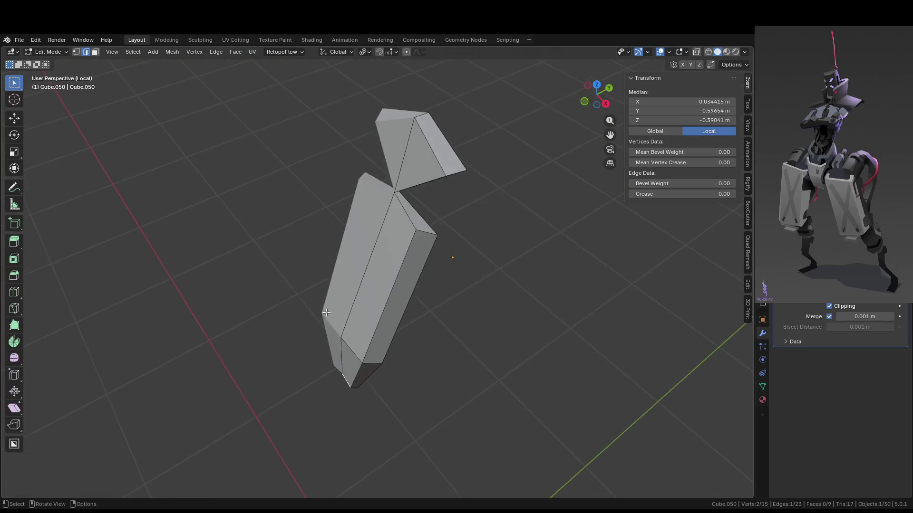
pyautogui.moveTo(326, 312)
pyautogui.mouseDown(button='middle')
pyautogui.moveTo(469, 224)
pyautogui.moveTo(435, 199)
pyautogui.mouseUp(button='middle')
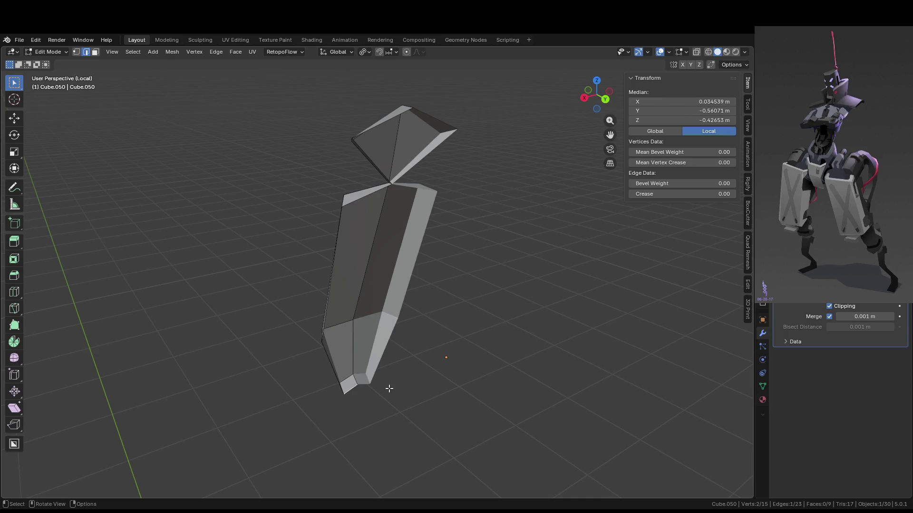
pyautogui.moveTo(381, 383)
pyautogui.mouseDown(button='middle')
pyautogui.moveTo(314, 359)
pyautogui.moveTo(295, 371)
pyautogui.moveTo(264, 362)
pyautogui.moveTo(267, 382)
pyautogui.moveTo(456, 367)
pyautogui.moveTo(332, 332)
pyautogui.moveTo(313, 349)
pyautogui.mouseUp(button='middle')
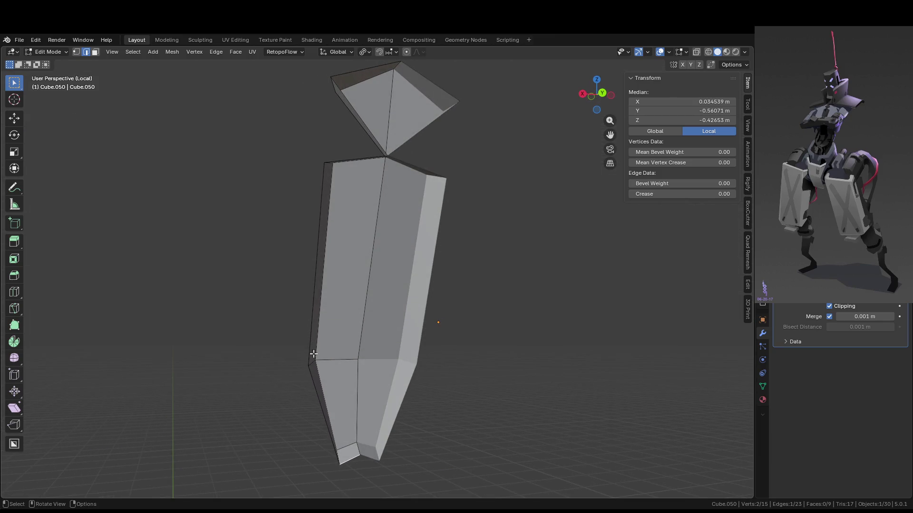
pyautogui.scroll(2, 314, 368)
# Extrude a new vertex from the plate's bottom along the X axis.
pyautogui.click(293, 385)
pyautogui.press('e')
pyautogui.press('x')
pyautogui.click(430, 384)
pyautogui.moveTo(430, 384); pyautogui.dragTo(347, 449, button='middle')
# Fill three new faces between edge pairs to close the plate's lower end.
pyautogui.press('2')
pyautogui.click(347, 452)
pyautogui.keyDown('shift'); pyautogui.click(338, 437); pyautogui.keyUp('shift')
pyautogui.press('f')
pyautogui.click(342, 366)
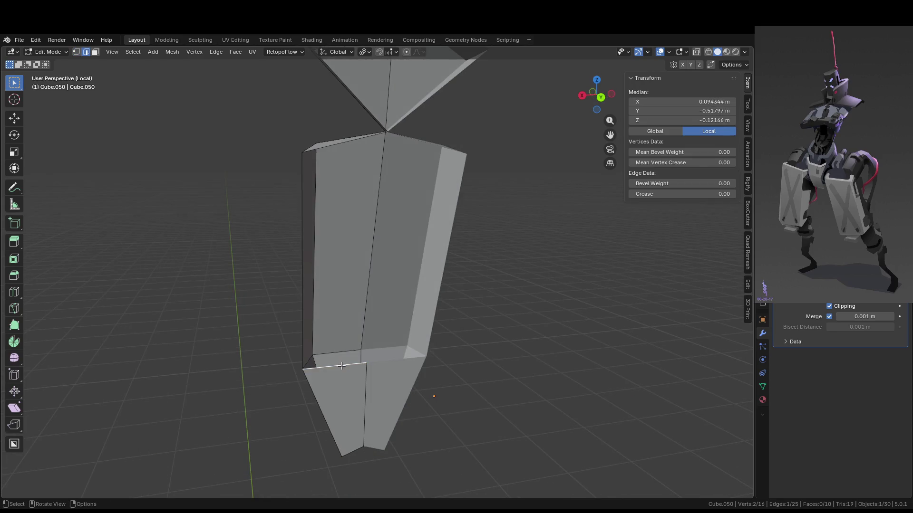
pyautogui.keyDown('shift'); pyautogui.click(314, 286); pyautogui.keyUp('shift')
pyautogui.keyDown('shift'); pyautogui.click(333, 151); pyautogui.keyUp('shift')
pyautogui.press('f')
pyautogui.moveTo(332, 151)
pyautogui.mouseDown(button='middle')
pyautogui.moveTo(349, 162)
pyautogui.moveTo(373, 138)
pyautogui.moveTo(464, 147)
pyautogui.moveTo(458, 164)
pyautogui.moveTo(421, 142)
pyautogui.mouseUp(button='middle')
pyautogui.click(366, 161)
pyautogui.keyDown('shift'); pyautogui.click(367, 112); pyautogui.keyUp('shift')
pyautogui.press('f')
# Move the centre ridge edges 0.016515 m along Y and exit local view.
pyautogui.click(421, 142)
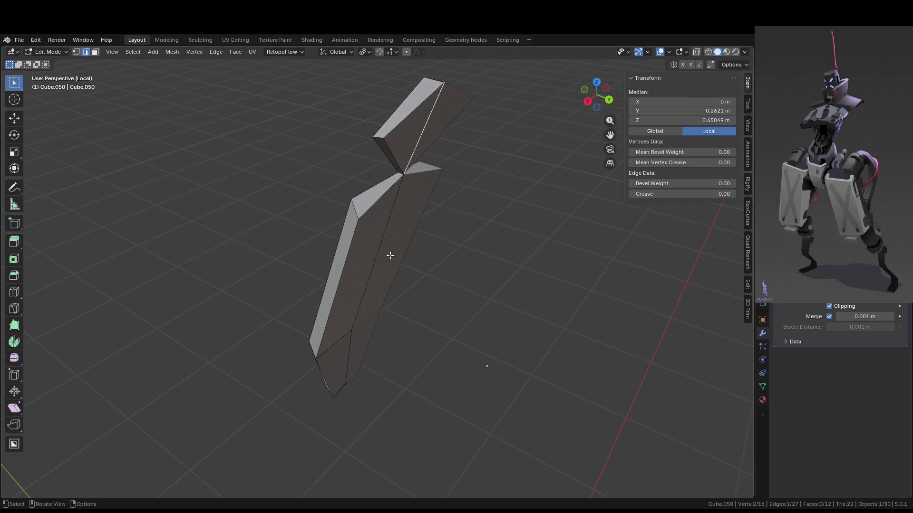
pyautogui.keyDown('ctrl'); pyautogui.click(347, 354); pyautogui.keyUp('ctrl')
pyautogui.press('g')
pyautogui.press('y')
pyautogui.click(412, 349)
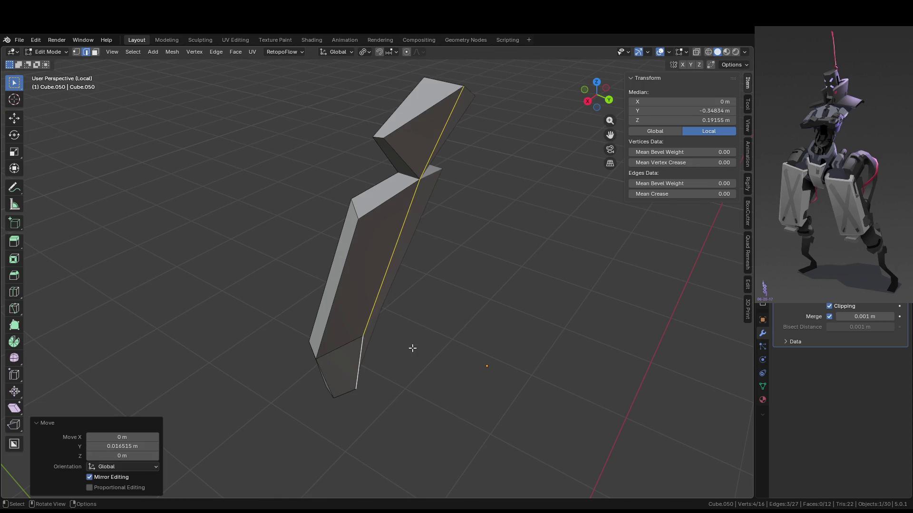
pyautogui.press('KP_Divide')
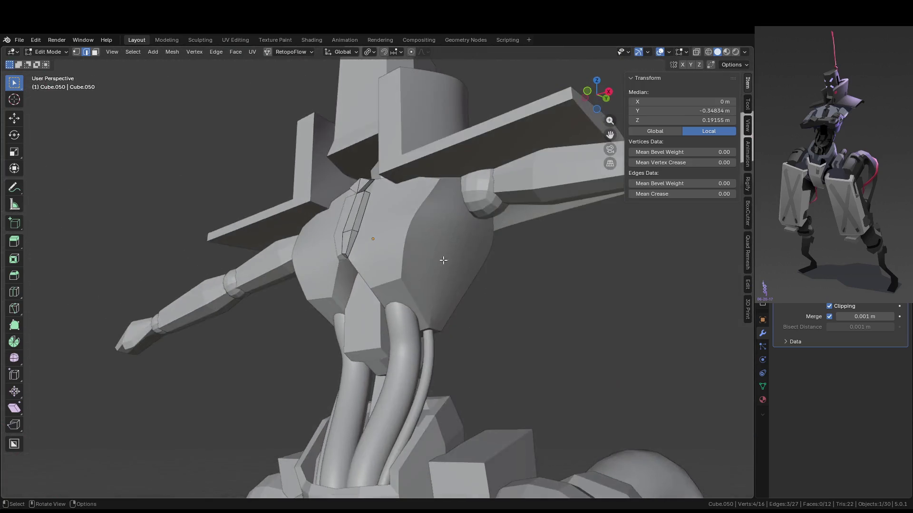
# On the chest armour Cube.022, move selected edges along the Y axis.
pyautogui.press('Tab')
pyautogui.moveTo(532, 321)
pyautogui.mouseDown(button='middle')
pyautogui.moveTo(563, 279)
pyautogui.moveTo(568, 382)
pyautogui.moveTo(528, 366)
pyautogui.moveTo(575, 354)
pyautogui.mouseUp(button='middle')
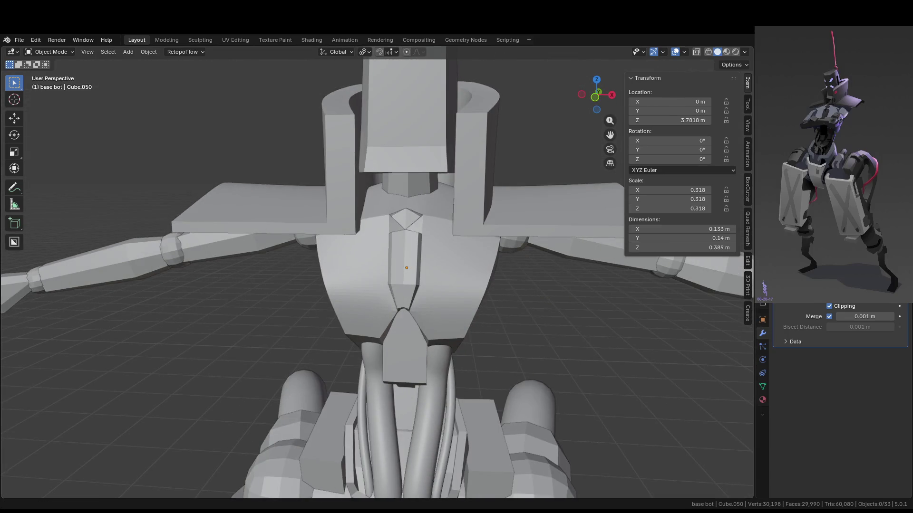
pyautogui.moveTo(423, 280)
pyautogui.mouseDown(button='middle')
pyautogui.moveTo(422, 297)
pyautogui.moveTo(433, 284)
pyautogui.moveTo(428, 291)
pyautogui.mouseUp(button='middle')
pyautogui.click(442, 283)
pyautogui.press('Tab')
pyautogui.keyDown('shift'); pyautogui.click(298, 271); pyautogui.keyUp('shift')
pyautogui.moveTo(299, 271); pyautogui.dragTo(313, 272, button='middle')
pyautogui.press('g')
pyautogui.press('y')
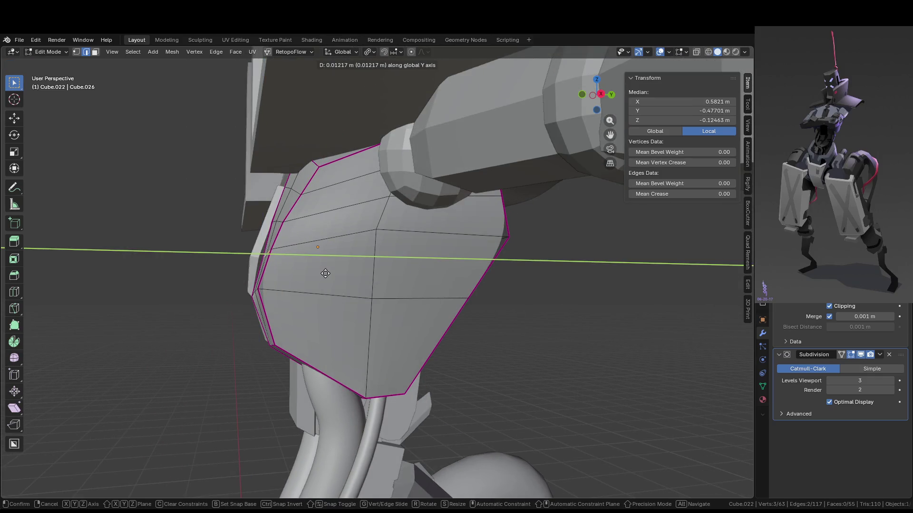
pyautogui.click(333, 275)
# Inspect the reshaped chest plate from several angles, switching between Edit and Object Mode.
pyautogui.moveTo(333, 275); pyautogui.dragTo(391, 289, button='middle')
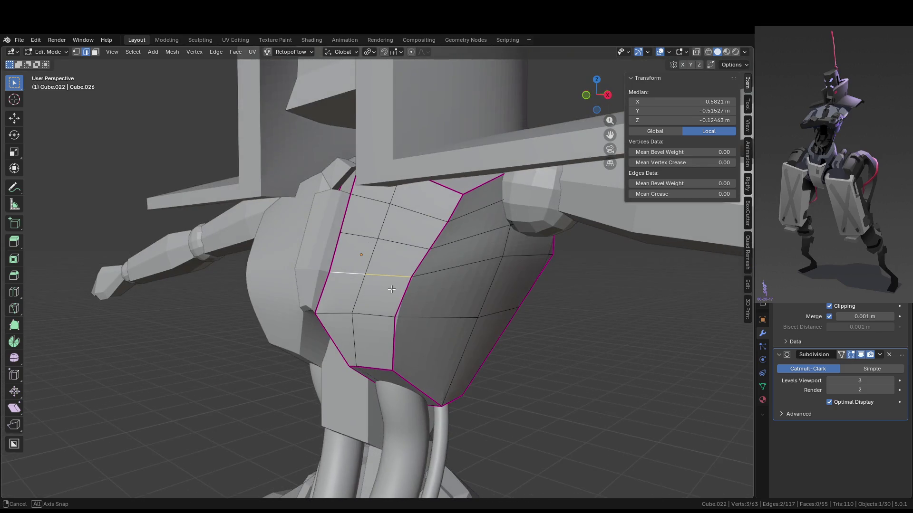
pyautogui.moveTo(364, 322)
pyautogui.mouseDown(button='middle')
pyautogui.moveTo(442, 291)
pyautogui.moveTo(476, 305)
pyautogui.mouseUp(button='middle')
pyautogui.keyDown('alt'); pyautogui.click(444, 288); pyautogui.keyUp('alt')
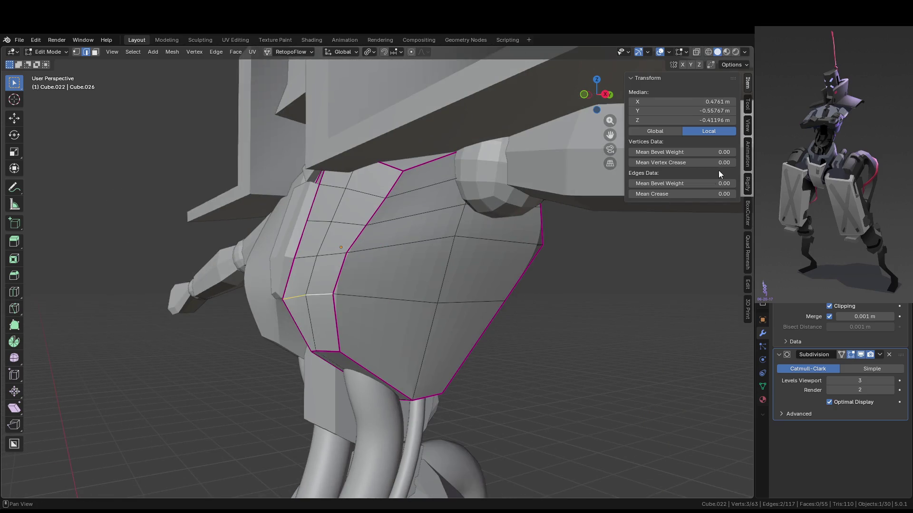
pyautogui.press('Tab')
pyautogui.moveTo(498, 346)
pyautogui.mouseDown(button='middle')
pyautogui.moveTo(583, 363)
pyautogui.moveTo(572, 342)
pyautogui.moveTo(619, 355)
pyautogui.moveTo(552, 347)
pyautogui.mouseUp(button='middle')
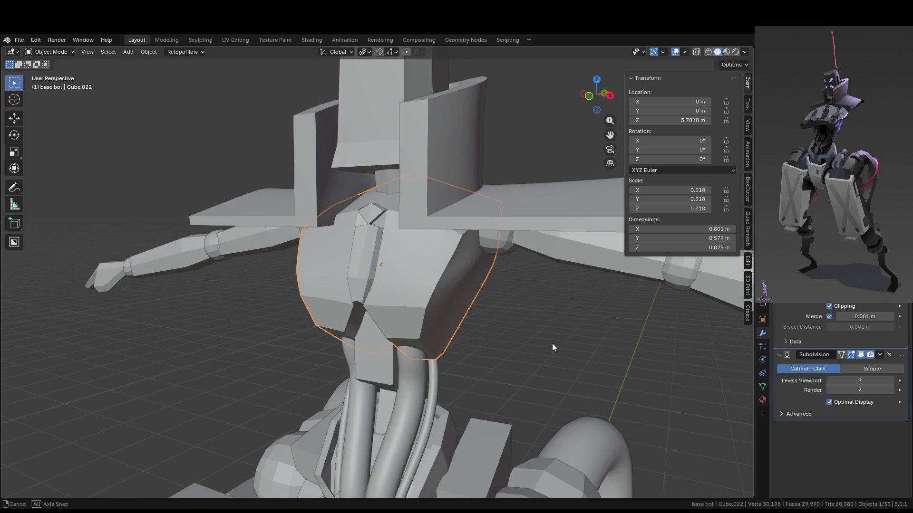
pyautogui.moveTo(552, 344)
pyautogui.mouseDown(button='middle')
pyautogui.moveTo(497, 332)
pyautogui.moveTo(509, 332)
pyautogui.moveTo(462, 290)
pyautogui.mouseUp(button='middle')
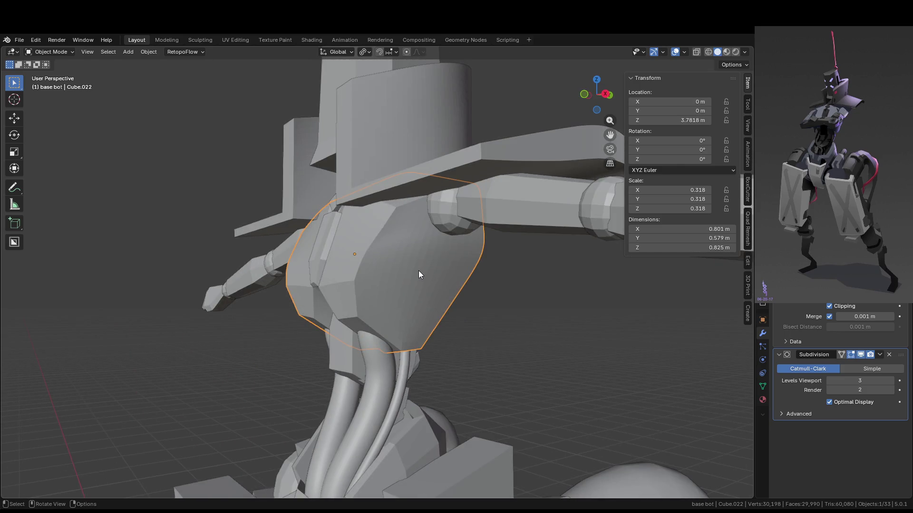
pyautogui.moveTo(418, 275)
pyautogui.mouseDown(button='middle')
pyautogui.moveTo(553, 265)
pyautogui.moveTo(550, 238)
pyautogui.moveTo(397, 255)
pyautogui.moveTo(397, 273)
pyautogui.moveTo(524, 281)
pyautogui.mouseUp(button='middle')
pyautogui.press('Tab')
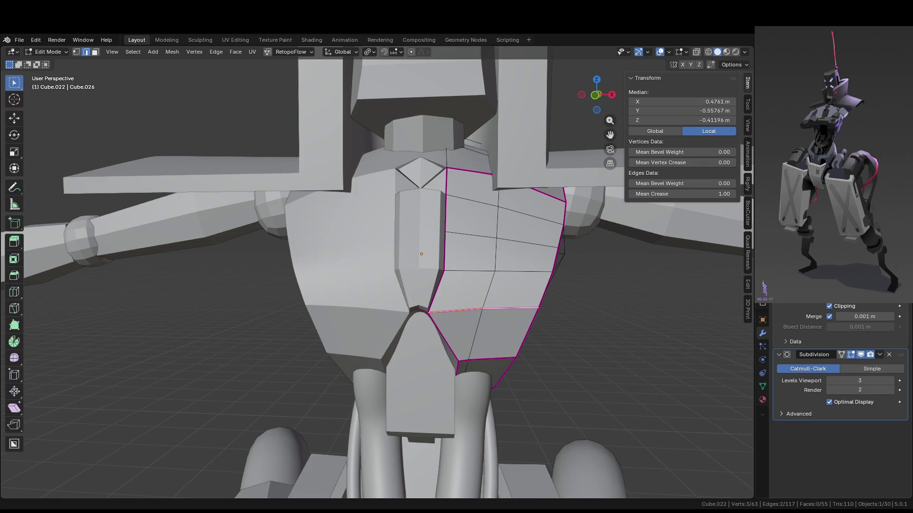
pyautogui.moveTo(392, 267); pyautogui.dragTo(73, 288, button='middle')
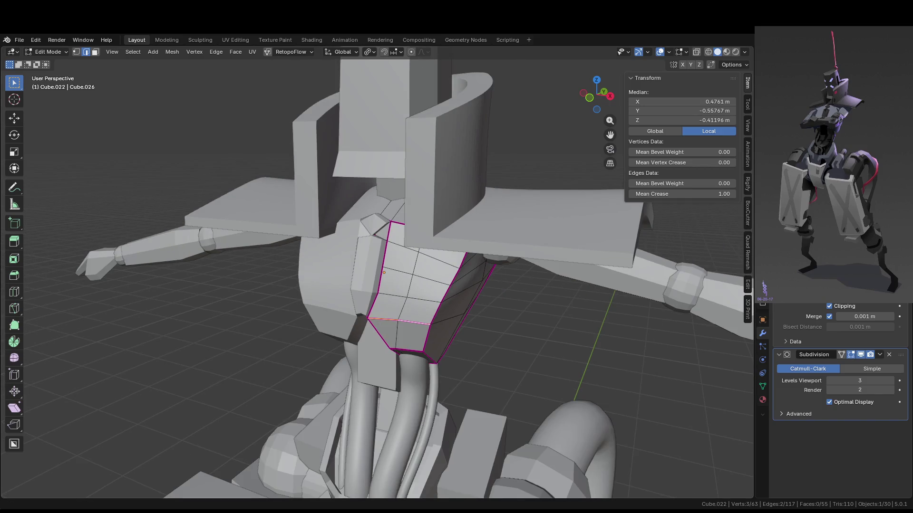
pyautogui.press('Tab')
pyautogui.moveTo(471, 272)
pyautogui.mouseDown(button='middle')
pyautogui.moveTo(442, 251)
pyautogui.moveTo(515, 252)
pyautogui.moveTo(504, 254)
pyautogui.moveTo(455, 210)
pyautogui.mouseUp(button='middle')
# Select an edge path on the chest plate and shift it along X.
pyautogui.click(441, 251)
pyautogui.press('Tab')
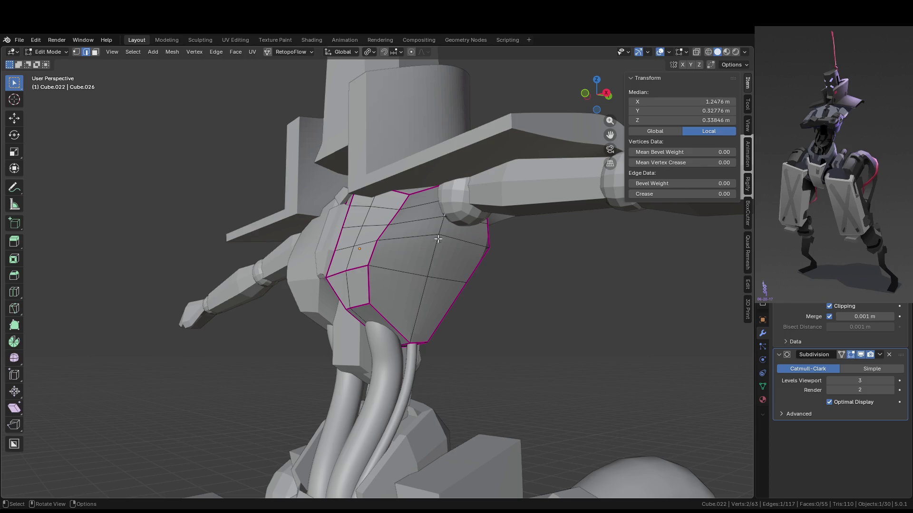
pyautogui.keyDown('ctrl'); pyautogui.click(418, 285); pyautogui.keyUp('ctrl')
pyautogui.moveTo(419, 285)
pyautogui.mouseDown(button='middle')
pyautogui.moveTo(594, 318)
pyautogui.moveTo(535, 304)
pyautogui.moveTo(437, 315)
pyautogui.moveTo(388, 302)
pyautogui.mouseUp(button='middle')
pyautogui.press('g')
pyautogui.press('x')
pyautogui.click(591, 321)
pyautogui.press('Tab')
pyautogui.press('Tab')
pyautogui.scroll(3, 350, 282)
# Isolate the chest plate and give its central seam edges full crease.
pyautogui.scroll(1, 289, 298)
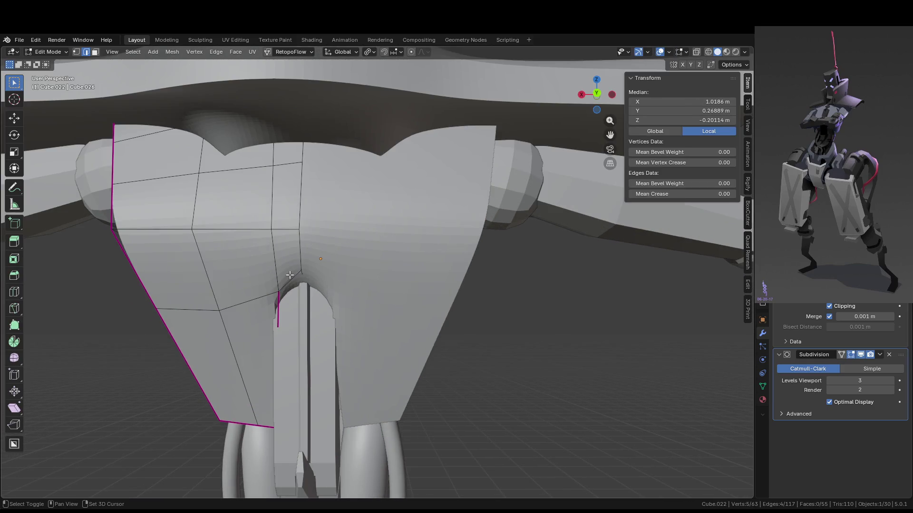
pyautogui.press('KP_Divide')
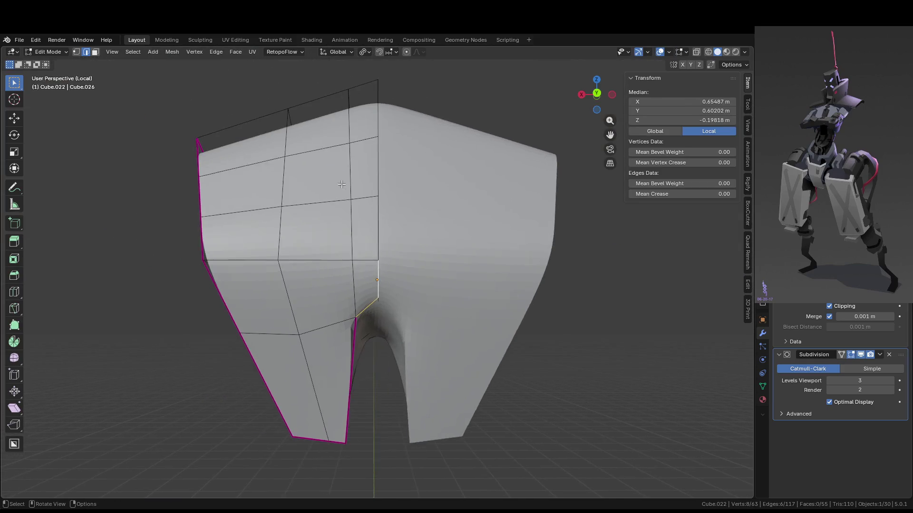
pyautogui.moveTo(296, 188); pyautogui.dragTo(380, 160, button='middle')
pyautogui.hotkey('shift', 'e')
pyautogui.click(460, 253)
pyautogui.keyDown('shift'); pyautogui.click(377, 292); pyautogui.keyUp('shift')
pyautogui.keyDown('shift'); pyautogui.click(377, 221); pyautogui.keyUp('shift')
pyautogui.moveTo(418, 285); pyautogui.dragTo(380, 262, button='middle')
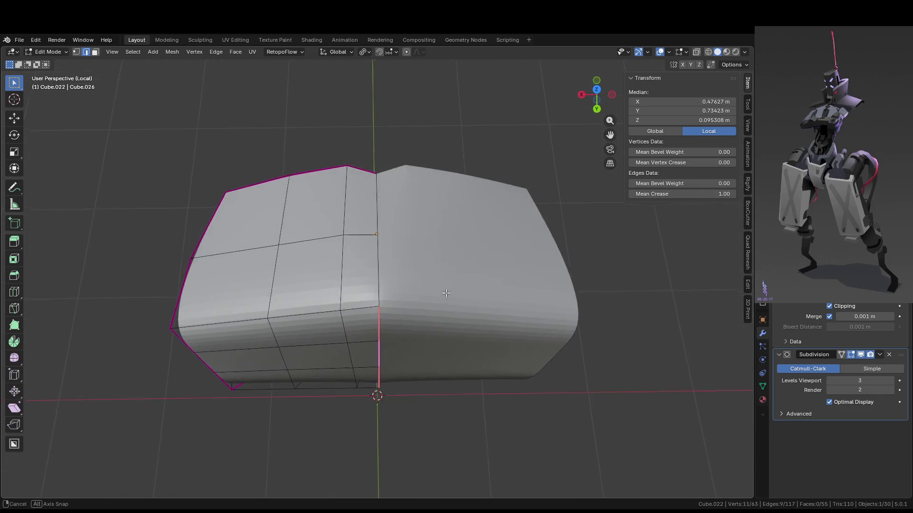
pyautogui.click(378, 258)
pyautogui.hotkey('shift', 'e')
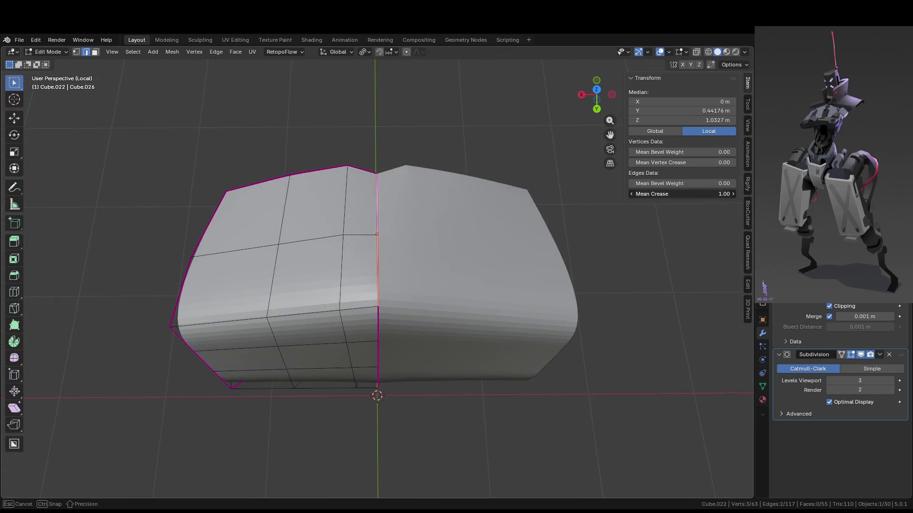
pyautogui.click(495, 298)
# Preview the creased seam in Object Mode, then reselect the lower and upper seam edges.
pyautogui.press('Tab')
pyautogui.moveTo(495, 298)
pyautogui.mouseDown(button='middle')
pyautogui.moveTo(650, 249)
pyautogui.moveTo(456, 261)
pyautogui.mouseUp(button='middle')
pyautogui.moveTo(384, 165); pyautogui.dragTo(480, 234, button='middle')
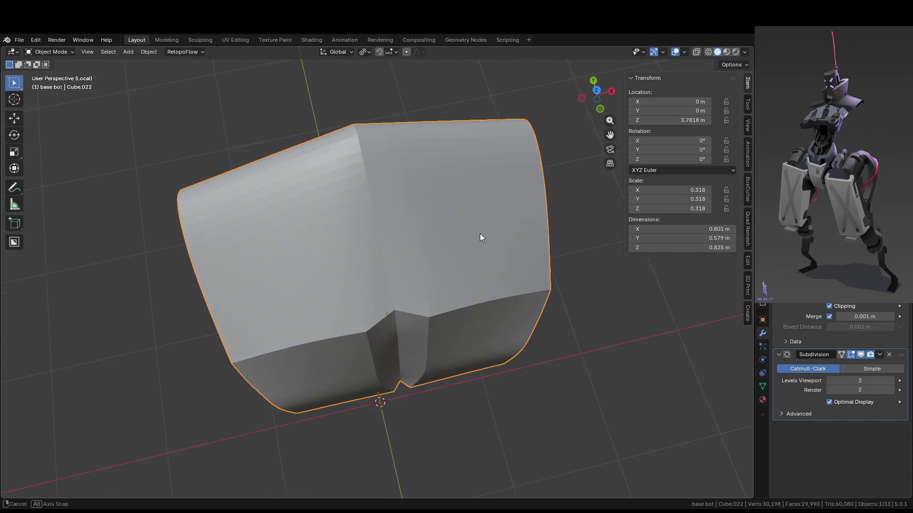
pyautogui.press('Tab')
pyautogui.click(374, 240)
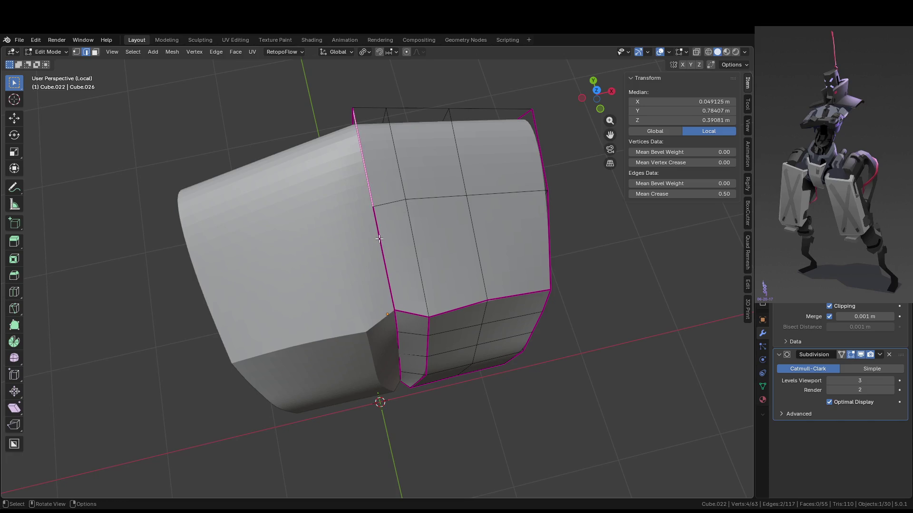
pyautogui.keyDown('shift'); pyautogui.click(374, 186); pyautogui.keyUp('shift')
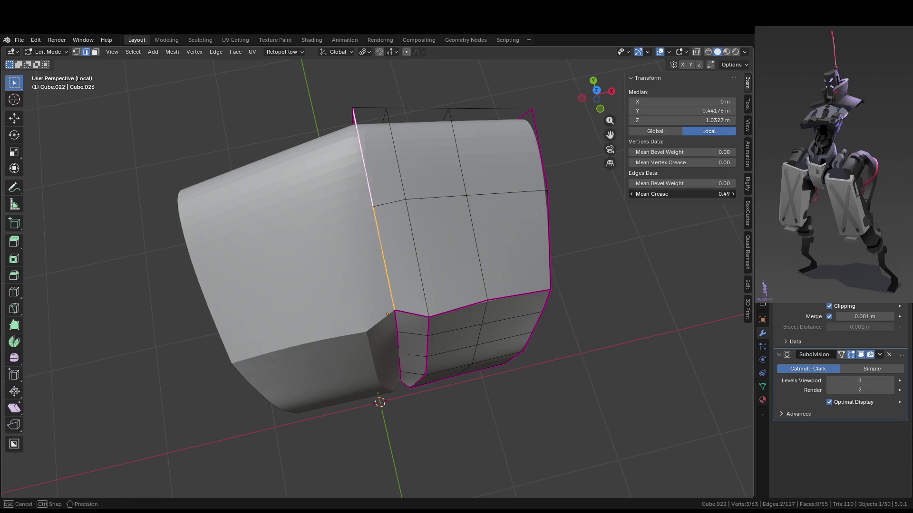
# Compare edge selections in Object Mode preview, undoing back to the earlier selection.
pyautogui.press('Tab')
pyautogui.moveTo(561, 200); pyautogui.dragTo(434, 199, button='middle')
pyautogui.press('Tab')
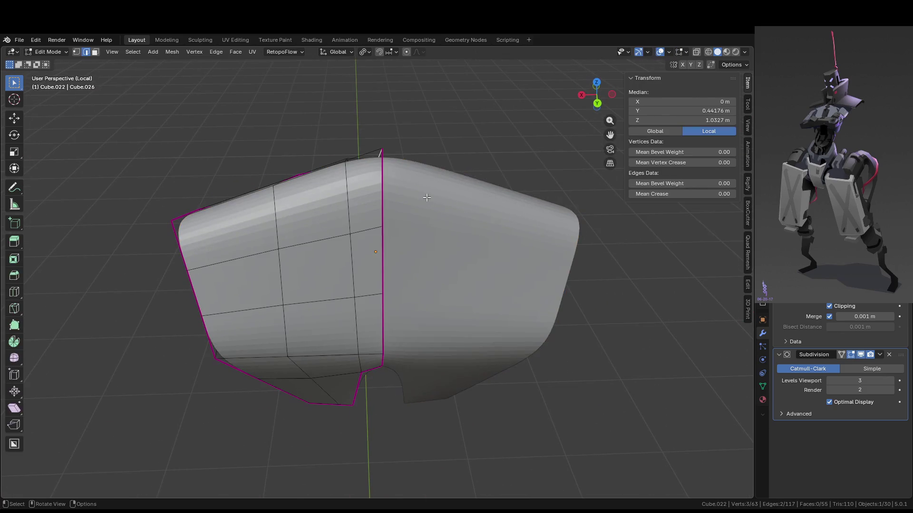
pyautogui.moveTo(566, 278)
pyautogui.mouseDown(button='middle')
pyautogui.moveTo(521, 259)
pyautogui.moveTo(483, 217)
pyautogui.moveTo(505, 223)
pyautogui.moveTo(381, 190)
pyautogui.mouseUp(button='middle')
pyautogui.press('Tab')
pyautogui.press('Tab')
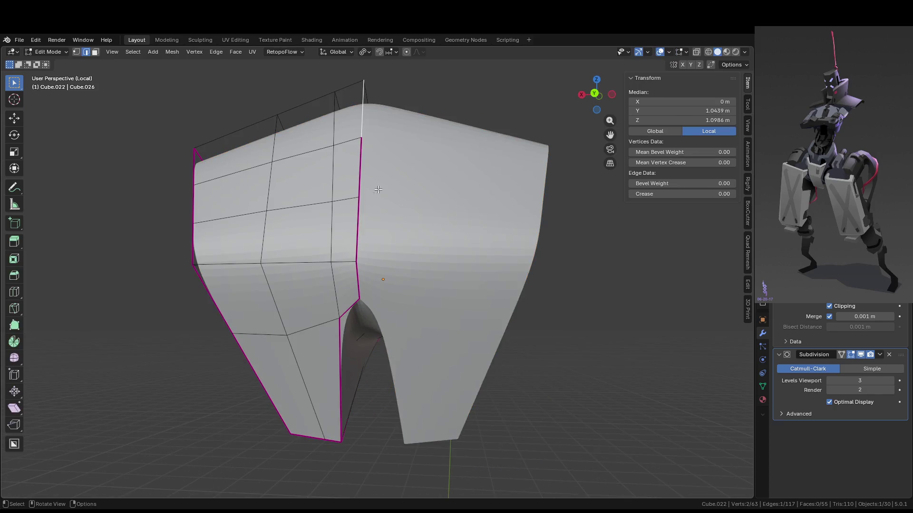
pyautogui.keyDown('shift'); pyautogui.click(356, 206); pyautogui.keyUp('shift')
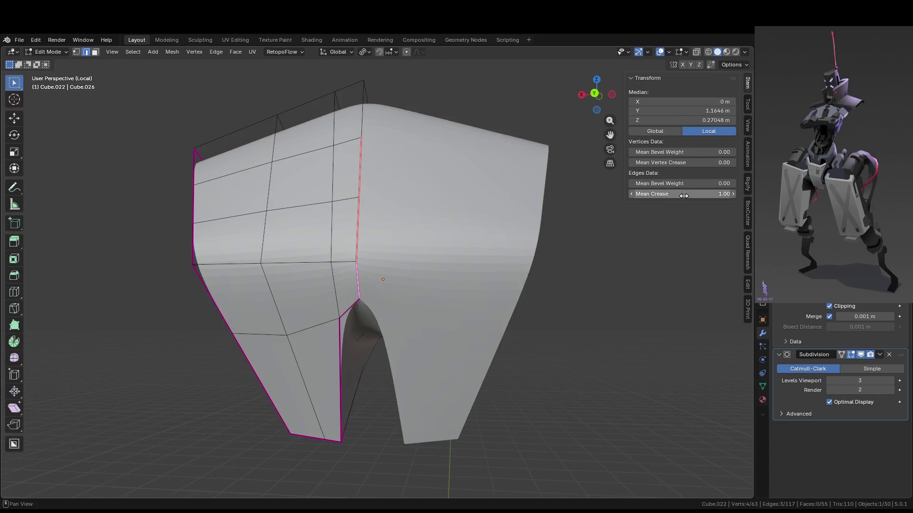
pyautogui.press('Tab')
pyautogui.hotkey('ctrl', 'z')
pyautogui.hotkey('ctrl', 'z')
pyautogui.hotkey('ctrl', 'z')
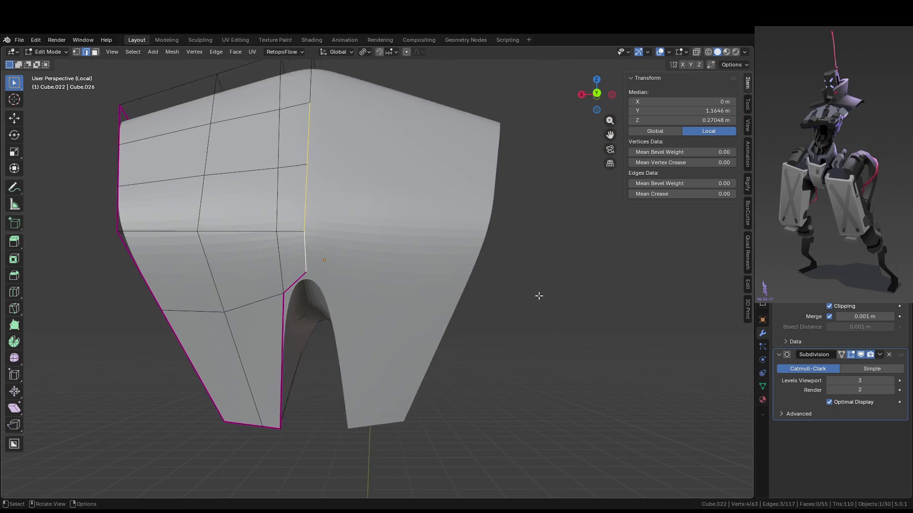
# Hide on-cage smoothing and crease the two notch edges to 1.
pyautogui.moveTo(540, 297)
pyautogui.mouseDown(button='middle')
pyautogui.moveTo(357, 314)
pyautogui.moveTo(362, 333)
pyautogui.moveTo(533, 188)
pyautogui.mouseUp(button='middle')
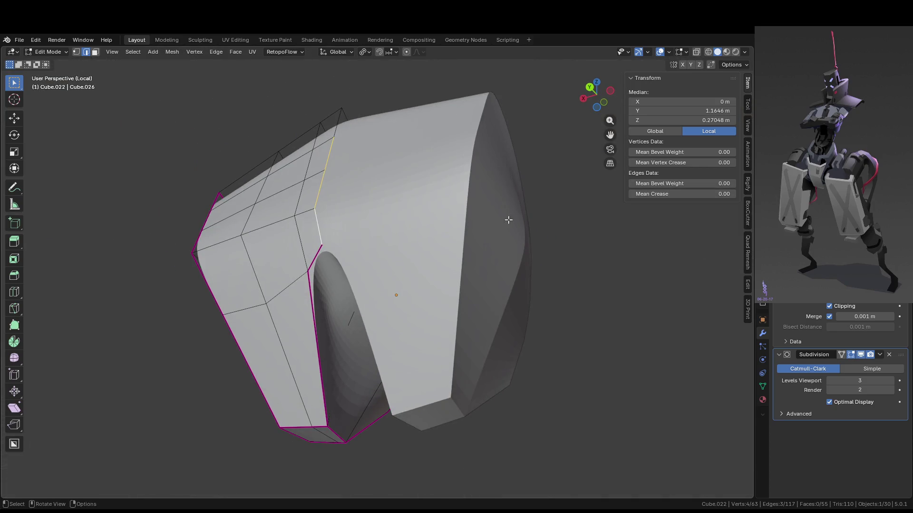
pyautogui.click(851, 354)
pyautogui.click(348, 240)
pyautogui.moveTo(349, 241); pyautogui.dragTo(380, 328, button='middle')
pyautogui.keyDown('shift'); pyautogui.click(384, 349); pyautogui.keyUp('shift')
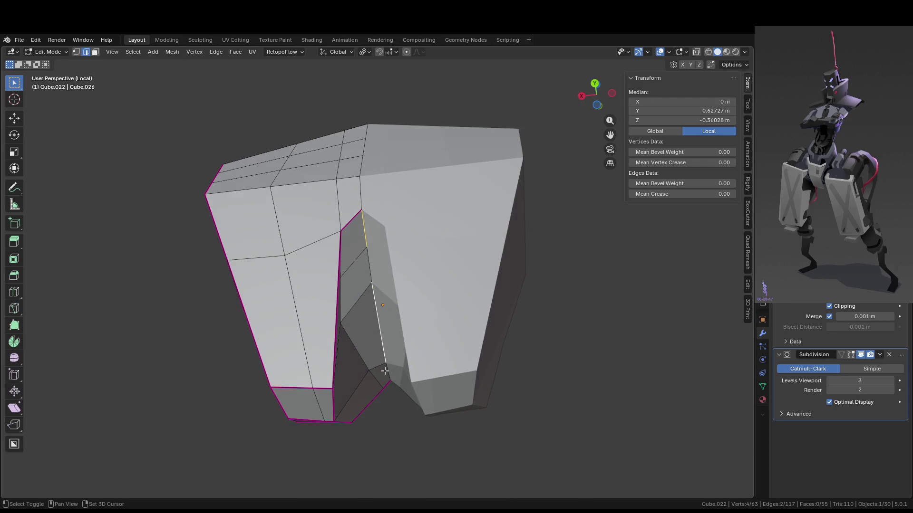
pyautogui.hotkey('shift', 'e')
pyautogui.write('1')
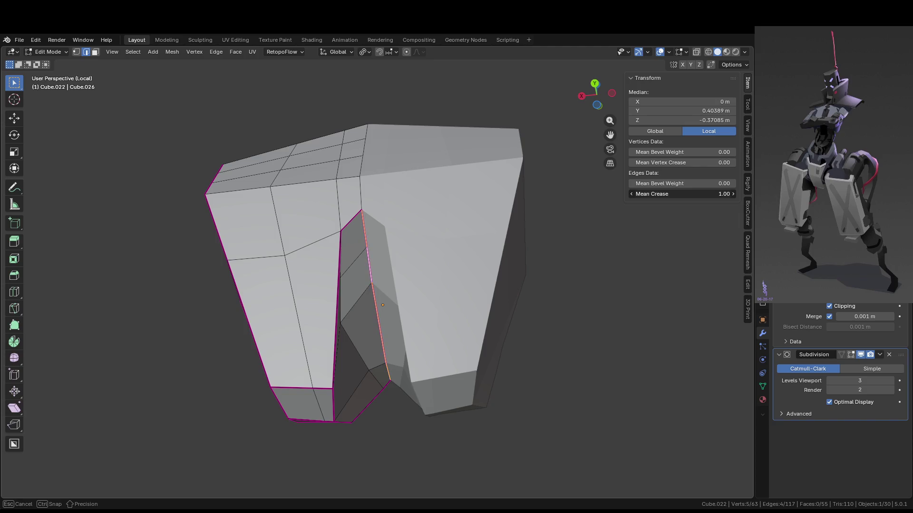
pyautogui.press('Return')
# Check the smoothed notch, select the bottom edge path, and exit local view.
pyautogui.click(850, 355)
pyautogui.moveTo(428, 316); pyautogui.dragTo(435, 342, button='middle')
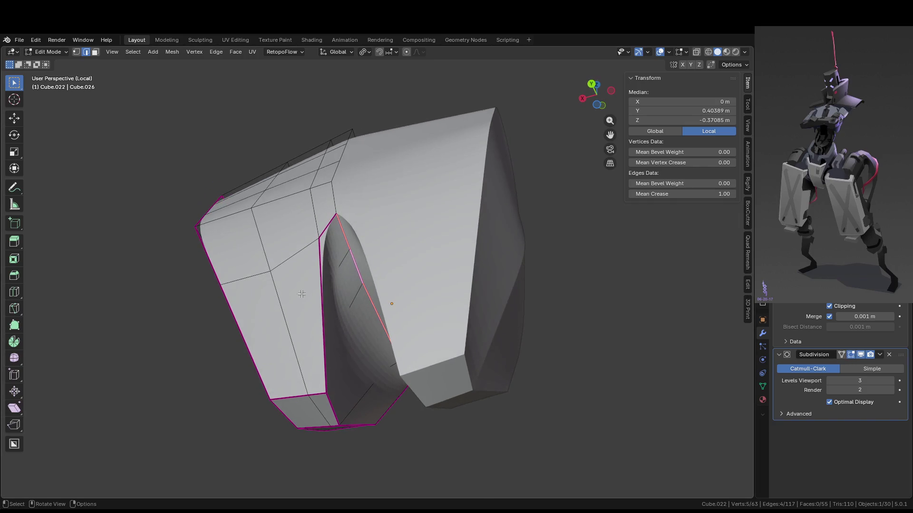
pyautogui.click(851, 354)
pyautogui.moveTo(333, 305); pyautogui.dragTo(344, 315, button='middle')
pyautogui.moveTo(303, 256); pyautogui.dragTo(314, 266, button='middle')
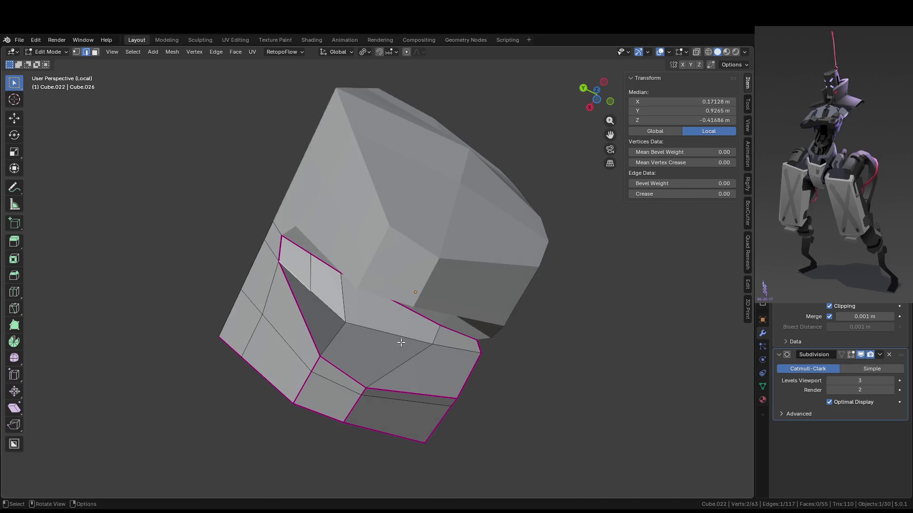
pyautogui.keyDown('ctrl'); pyautogui.click(457, 349); pyautogui.keyUp('ctrl')
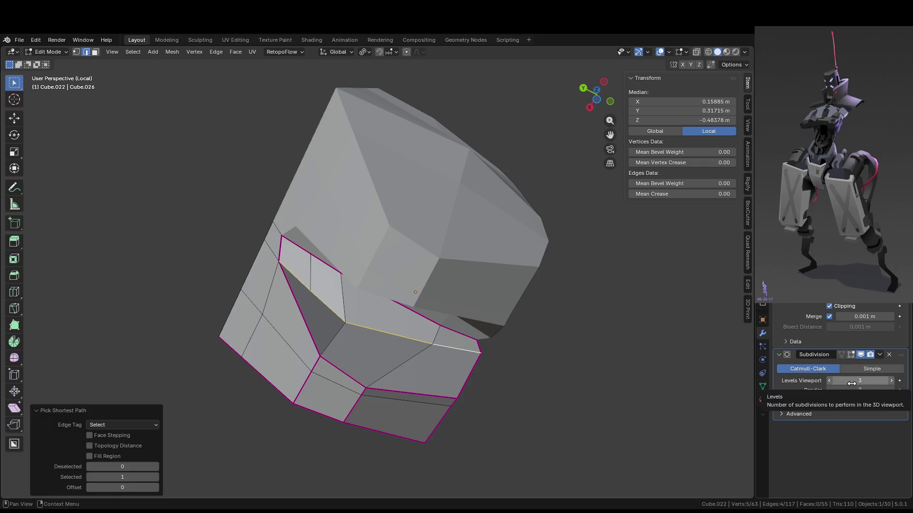
pyautogui.press('Tab')
pyautogui.moveTo(523, 351)
pyautogui.mouseDown(button='middle')
pyautogui.moveTo(544, 428)
pyautogui.moveTo(567, 435)
pyautogui.moveTo(563, 362)
pyautogui.moveTo(554, 427)
pyautogui.moveTo(569, 401)
pyautogui.moveTo(511, 403)
pyautogui.mouseUp(button='middle')
pyautogui.press('Tab')
pyautogui.press('Tab')
pyautogui.press('KP_Divide')
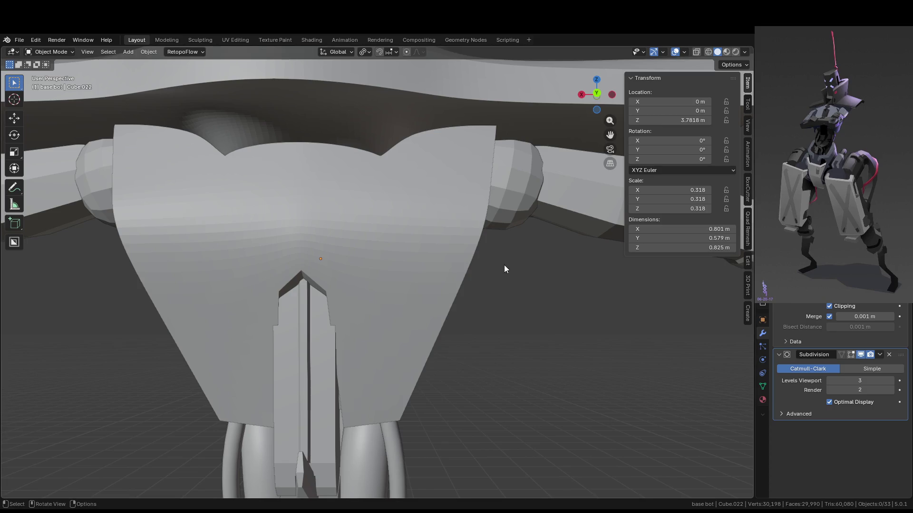
# Toggle the Subdivision modifier's viewport display repeatedly to compare smoothed and faceted torso views.
pyautogui.moveTo(507, 267); pyautogui.dragTo(499, 271, button='middle')
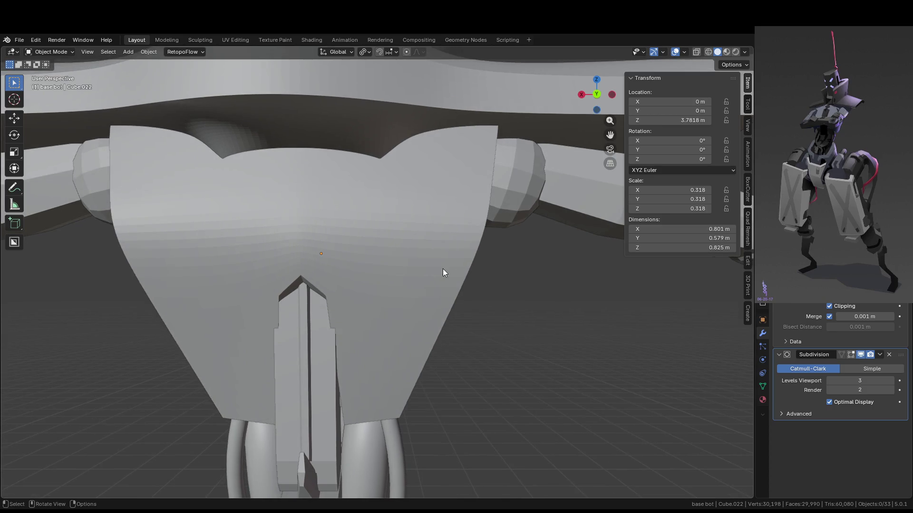
pyautogui.click(859, 355)
pyautogui.click(860, 356)
pyautogui.click(859, 355)
pyautogui.moveTo(363, 332); pyautogui.dragTo(543, 319, button='middle')
pyautogui.moveTo(686, 342); pyautogui.dragTo(350, 338, button='middle')
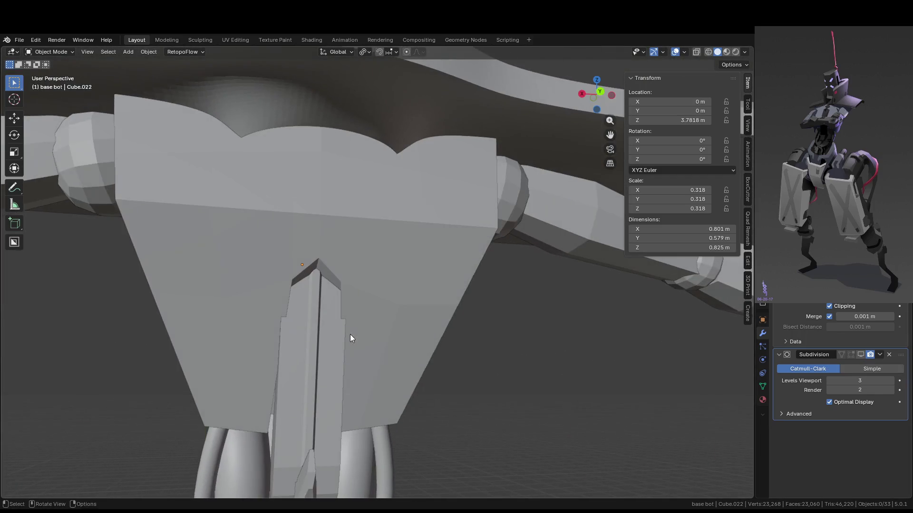
pyautogui.click(860, 355)
pyautogui.click(860, 356)
pyautogui.click(860, 355)
pyautogui.click(860, 355)
pyautogui.click(860, 355)
pyautogui.click(861, 354)
pyautogui.moveTo(509, 367)
pyautogui.mouseDown(button='middle')
pyautogui.moveTo(404, 362)
pyautogui.moveTo(389, 330)
pyautogui.moveTo(321, 281)
pyautogui.moveTo(285, 285)
pyautogui.moveTo(395, 318)
pyautogui.moveTo(351, 345)
pyautogui.mouseUp(button='middle')
# In Edit Mode, slide one edge beside the plate's notch along X.
pyautogui.press('Tab')
pyautogui.click(295, 286)
pyautogui.press('g')
pyautogui.press('x')
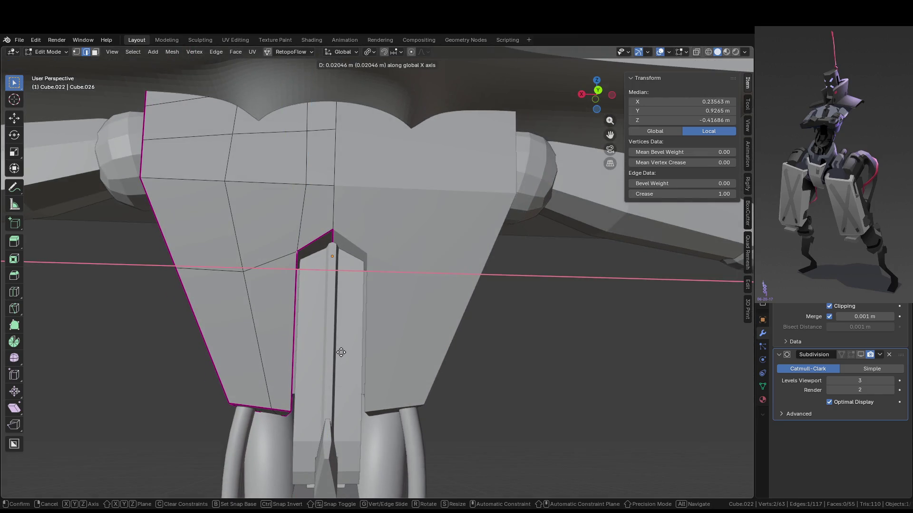
pyautogui.click(340, 352)
pyautogui.press('Tab')
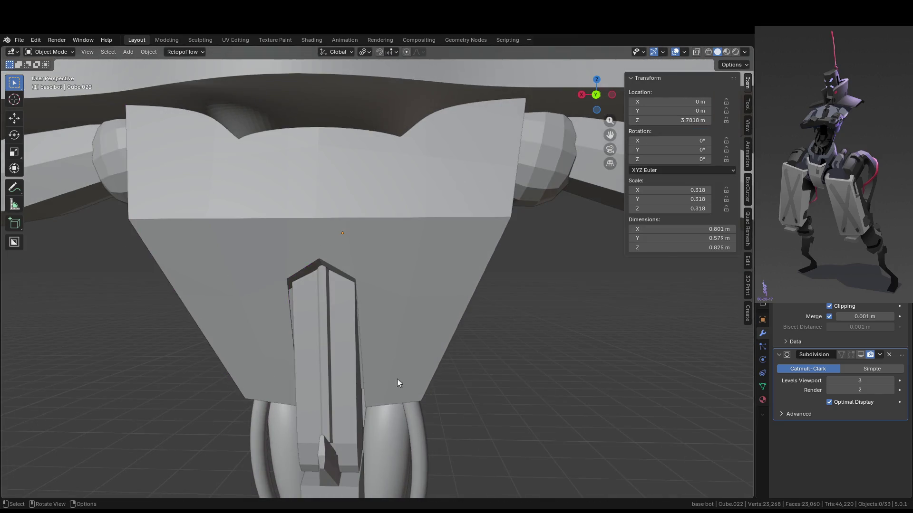
# Turn the subdivision viewport display back on and view the chest from the front.
pyautogui.moveTo(393, 381); pyautogui.dragTo(451, 372, button='middle')
pyautogui.moveTo(324, 361); pyautogui.dragTo(481, 360, button='middle')
pyautogui.click(868, 357)
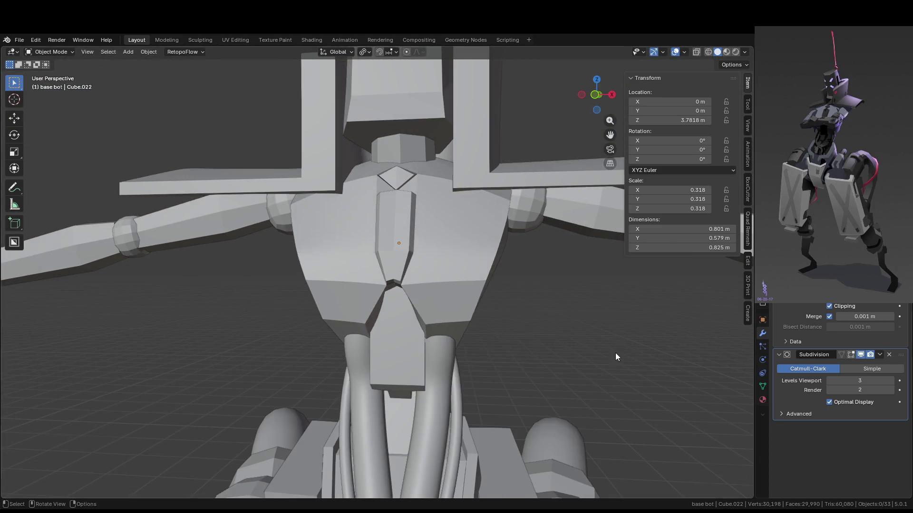
pyautogui.scroll(-5, 629, 352)
pyautogui.scroll(5, 537, 338)
pyautogui.scroll(3, 542, 337)
# Toggle subdivision display on the central torso piece in Edit Mode, then select the torso plate.
pyautogui.click(520, 340)
pyautogui.press('Tab')
pyautogui.press('Tab')
pyautogui.press('Tab')
pyautogui.press('Tab')
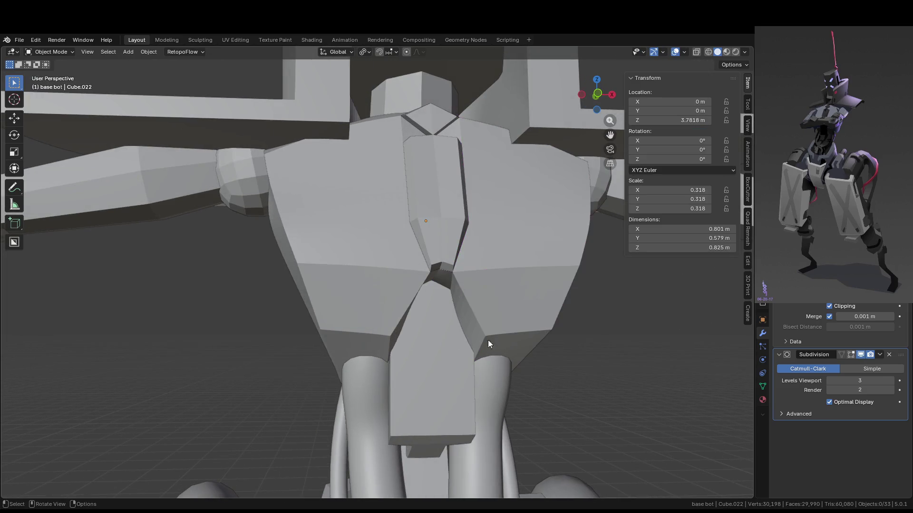
pyautogui.click(862, 355)
pyautogui.click(861, 355)
pyautogui.moveTo(594, 349)
pyautogui.mouseDown(button='middle')
pyautogui.moveTo(444, 342)
pyautogui.moveTo(434, 329)
pyautogui.mouseUp(button='middle')
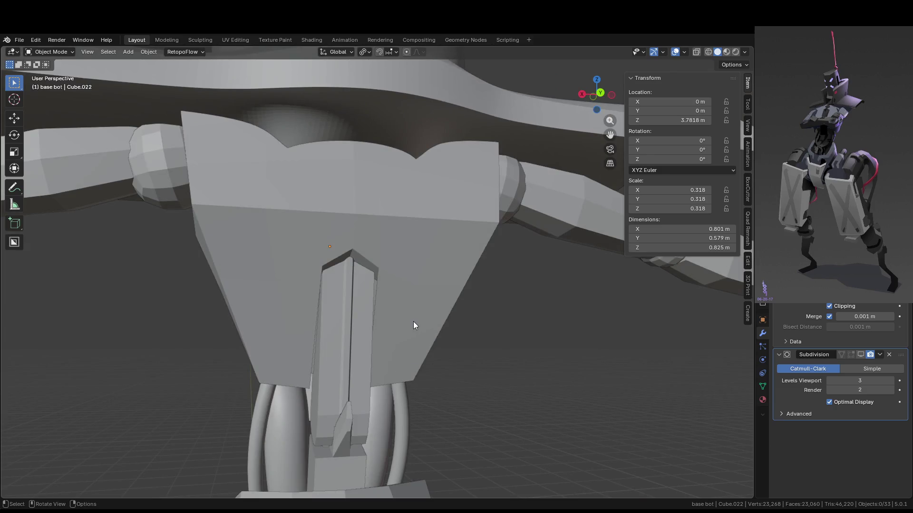
pyautogui.click(412, 325)
# Isolate the torso plate in Local view and select the edges around its notch.
pyautogui.press('KP_Divide')
pyautogui.moveTo(412, 320); pyautogui.dragTo(402, 332, button='middle')
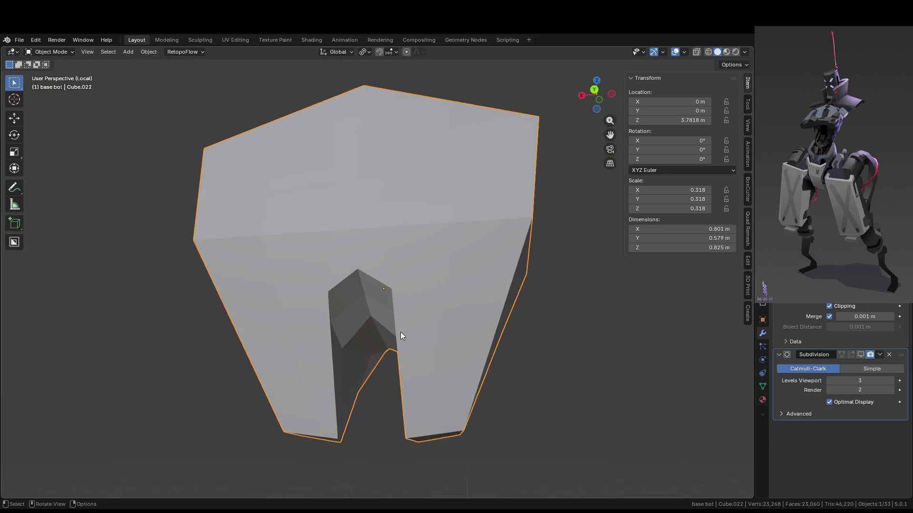
pyautogui.press('Tab')
pyautogui.scroll(5, 400, 361)
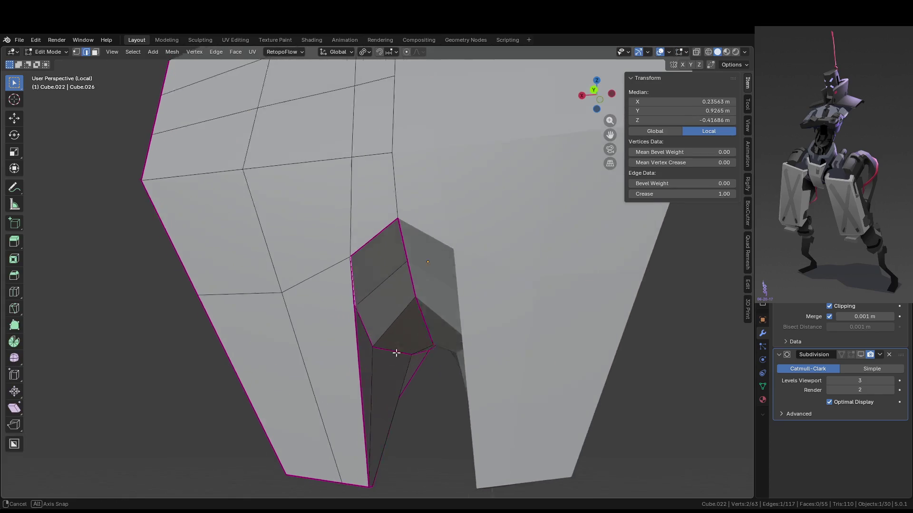
pyautogui.click(413, 374)
pyautogui.moveTo(427, 372)
pyautogui.keyDown('shift'); pyautogui.mouseDown(button='middle')
pyautogui.moveTo(485, 347)
pyautogui.moveTo(456, 305)
pyautogui.mouseUp(button='middle'); pyautogui.keyUp('shift')
pyautogui.keyDown('shift'); pyautogui.click(489, 311); pyautogui.keyUp('shift')
pyautogui.keyDown('shift'); pyautogui.click(418, 328); pyautogui.keyUp('shift')
pyautogui.keyDown('shift'); pyautogui.click(430, 266); pyautogui.keyUp('shift')
pyautogui.moveTo(431, 267)
pyautogui.mouseDown(button='middle')
pyautogui.moveTo(385, 261)
pyautogui.moveTo(357, 213)
pyautogui.moveTo(457, 265)
pyautogui.mouseUp(button='middle')
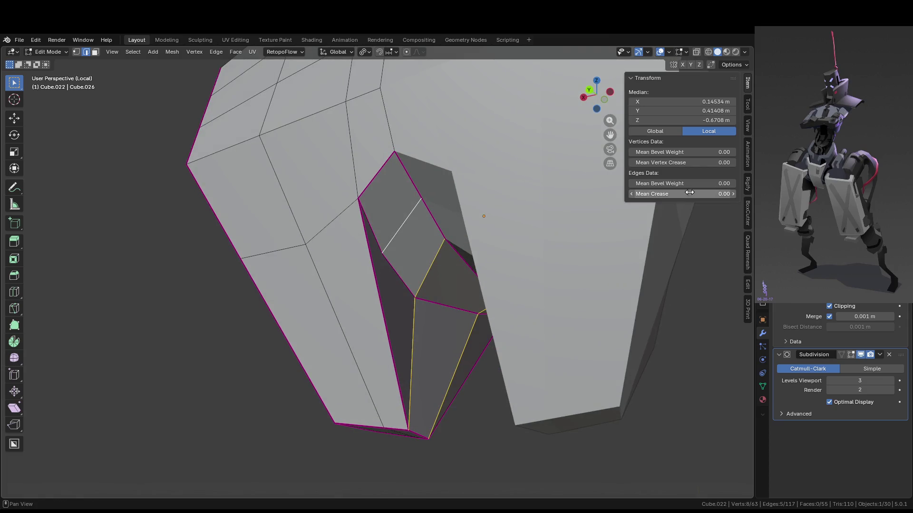
# Leave Edit Mode and exit Local view to see the smoothed plate on the full robot.
pyautogui.press('Tab')
pyautogui.scroll(-5, 414, 339)
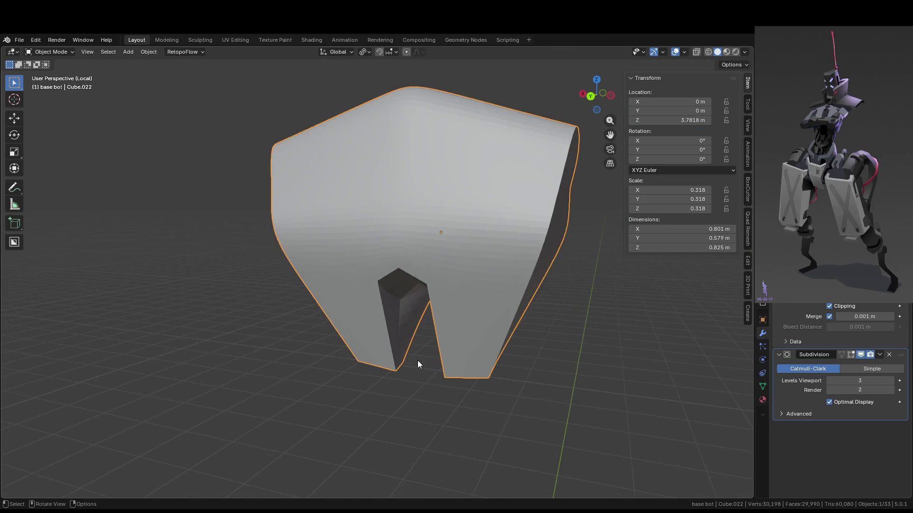
pyautogui.moveTo(418, 360); pyautogui.dragTo(606, 352, button='middle')
pyautogui.press('KP_Divide')
pyautogui.moveTo(514, 340)
pyautogui.mouseDown(button='middle')
pyautogui.moveTo(330, 326)
pyautogui.moveTo(557, 327)
pyautogui.mouseUp(button='middle')
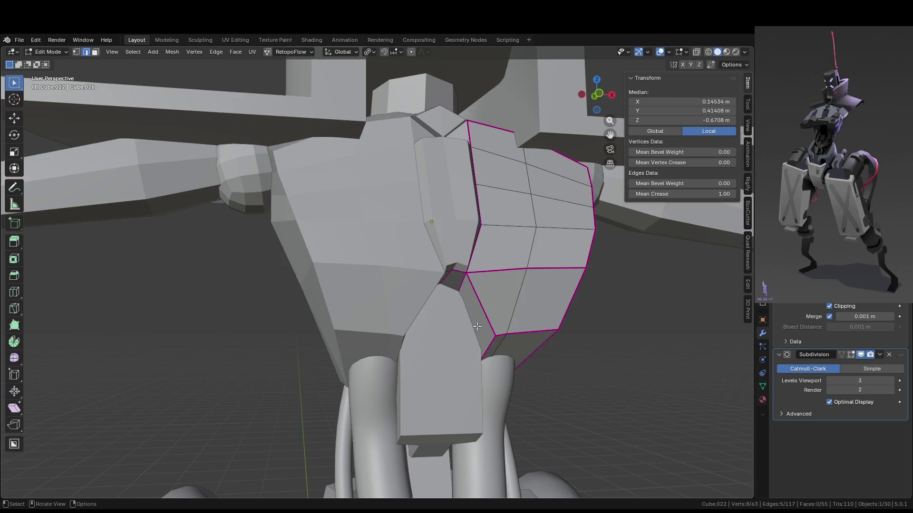
# Isolate the torso piece, clear its edge selection, and return to the full robot view.
pyautogui.press('KP_Divide')
pyautogui.moveTo(477, 326); pyautogui.dragTo(527, 312, button='middle')
pyautogui.hotkey('alt', 'a')
pyautogui.moveTo(571, 394)
pyautogui.mouseDown(button='middle')
pyautogui.moveTo(565, 360)
pyautogui.moveTo(542, 371)
pyautogui.moveTo(562, 393)
pyautogui.moveTo(541, 395)
pyautogui.moveTo(543, 370)
pyautogui.moveTo(529, 363)
pyautogui.mouseUp(button='middle')
pyautogui.moveTo(426, 321); pyautogui.dragTo(443, 343, button='middle')
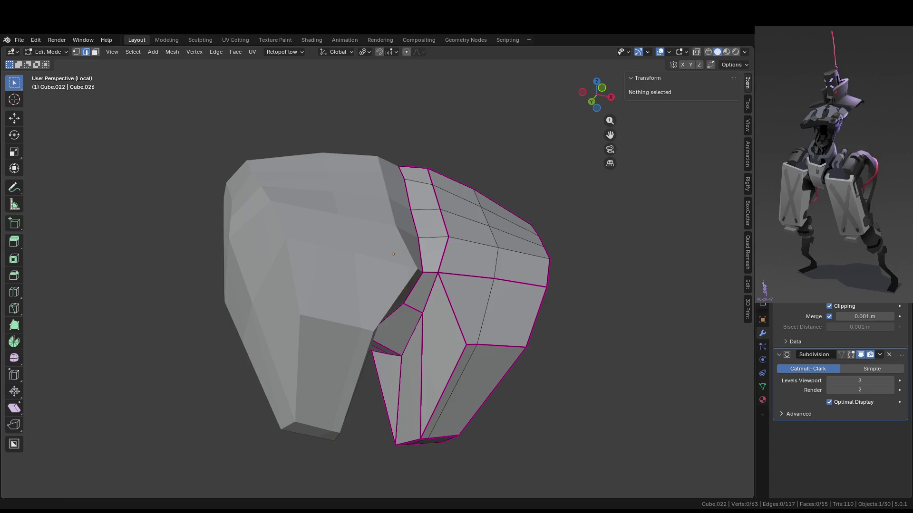
pyautogui.hotkey('ctrl', 'z')
pyautogui.hotkey('ctrl', 'z')
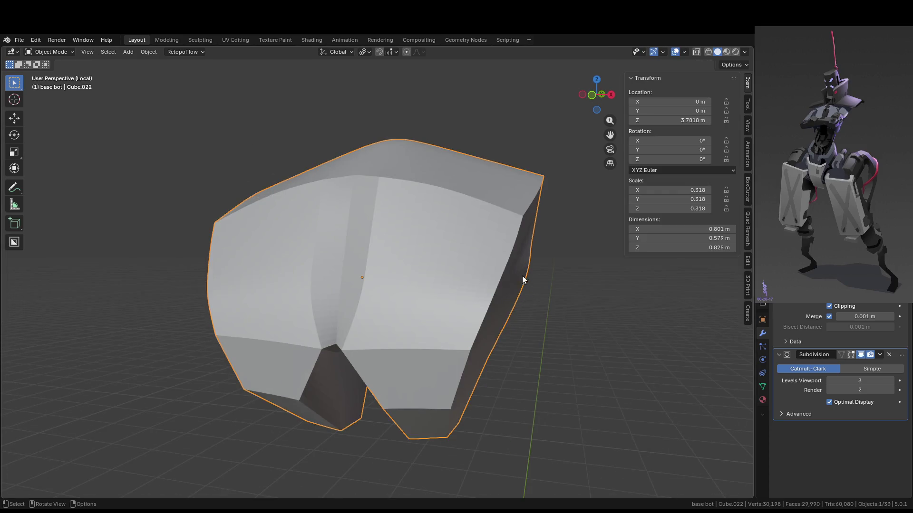
pyautogui.press('/')
# Deselect all, make the right torso plate active, and begin a loop cut in Edit Mode.
pyautogui.hotkey('alt', 'a')
pyautogui.scroll(-3, 481, 326)
pyautogui.scroll(5, 424, 297)
pyautogui.click(417, 331)
pyautogui.moveTo(418, 331)
pyautogui.mouseDown(button='middle')
pyautogui.moveTo(477, 374)
pyautogui.moveTo(515, 372)
pyautogui.moveTo(523, 339)
pyautogui.moveTo(488, 373)
pyautogui.moveTo(492, 355)
pyautogui.moveTo(518, 341)
pyautogui.moveTo(519, 351)
pyautogui.moveTo(511, 364)
pyautogui.moveTo(492, 347)
pyautogui.mouseUp(button='middle')
pyautogui.scroll(2, 494, 351)
pyautogui.click(491, 347)
pyautogui.press('Tab')
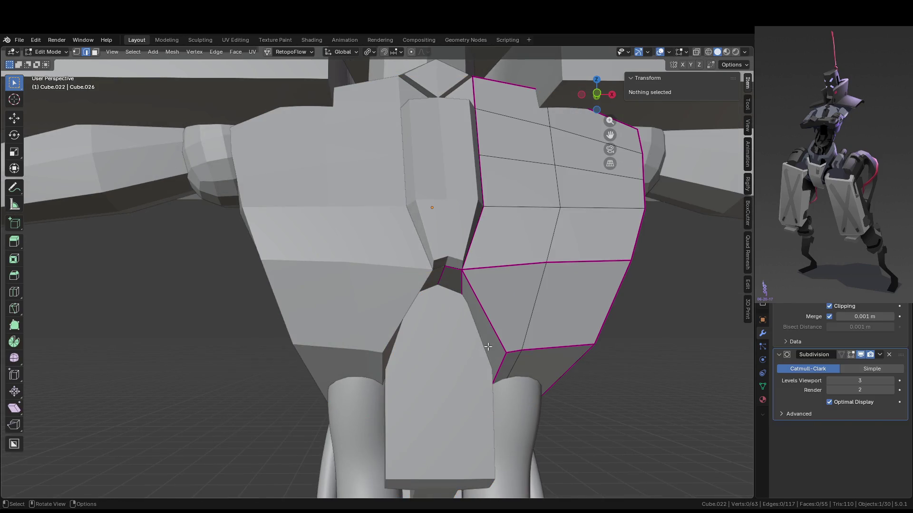
pyautogui.hotkey('ctrl', 'r')
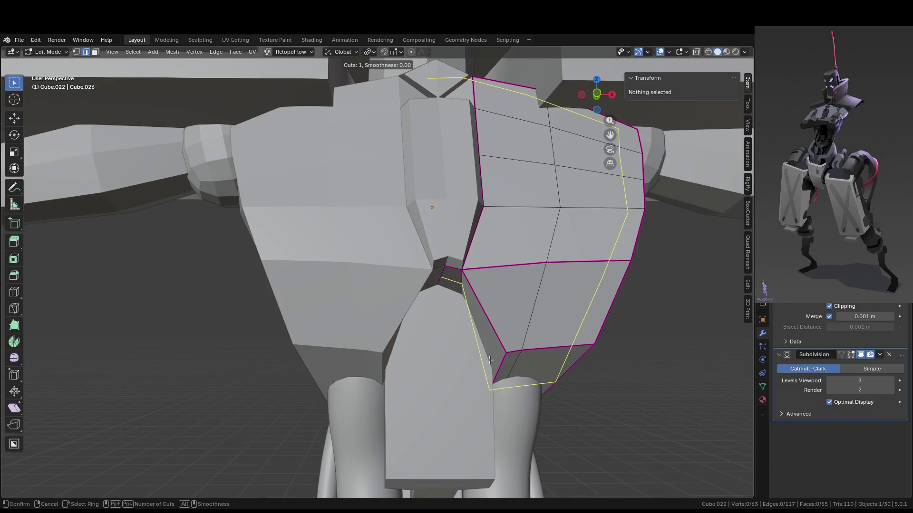
# Place a centred edge loop across the middle of the right torso plate.
pyautogui.click(489, 360)
pyautogui.rightClick(489, 359)
pyautogui.press('Tab')
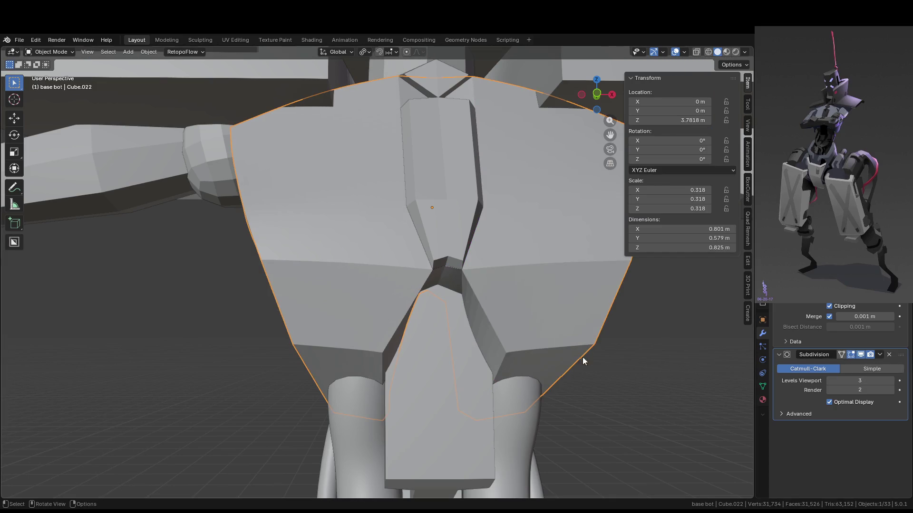
pyautogui.press('Tab')
# Move an edge near the crease along X and give it a crease of 1.00.
pyautogui.click(480, 337)
pyautogui.moveTo(547, 309); pyautogui.dragTo(535, 320, button='middle')
pyautogui.press('g')
pyautogui.press('x')
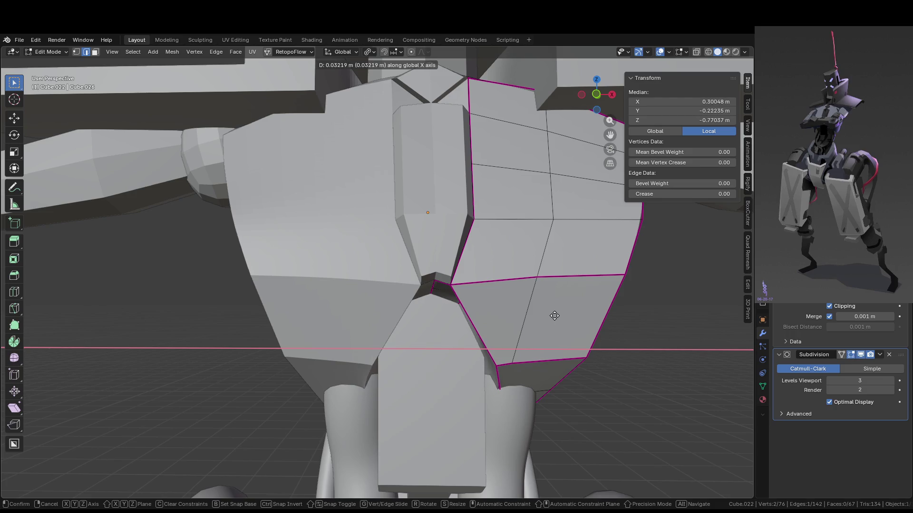
pyautogui.click(541, 316)
pyautogui.moveTo(671, 195); pyautogui.dragTo(674, 195)
# Move the edge along X again, then undo that move and step back through the history.
pyautogui.press('g')
pyautogui.press('x')
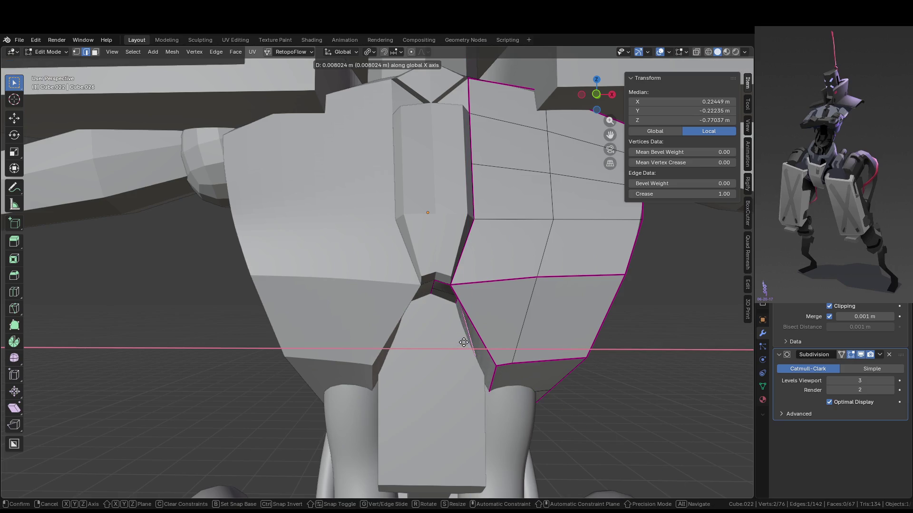
pyautogui.click(482, 351)
pyautogui.hotkey('ctrl', 'z')
pyautogui.moveTo(483, 352)
pyautogui.mouseDown(button='middle')
pyautogui.moveTo(572, 375)
pyautogui.moveTo(588, 371)
pyautogui.moveTo(582, 351)
pyautogui.mouseUp(button='middle')
pyautogui.hotkey('ctrl', 'z')
pyautogui.hotkey('ctrl', 'z')
pyautogui.hotkey('ctrl', 'z')
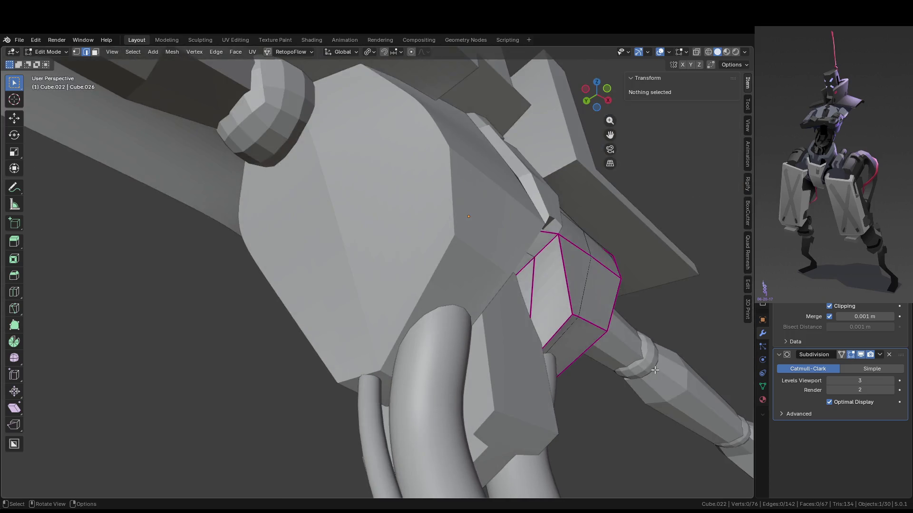
pyautogui.hotkey('ctrl', 'shift', 'z')
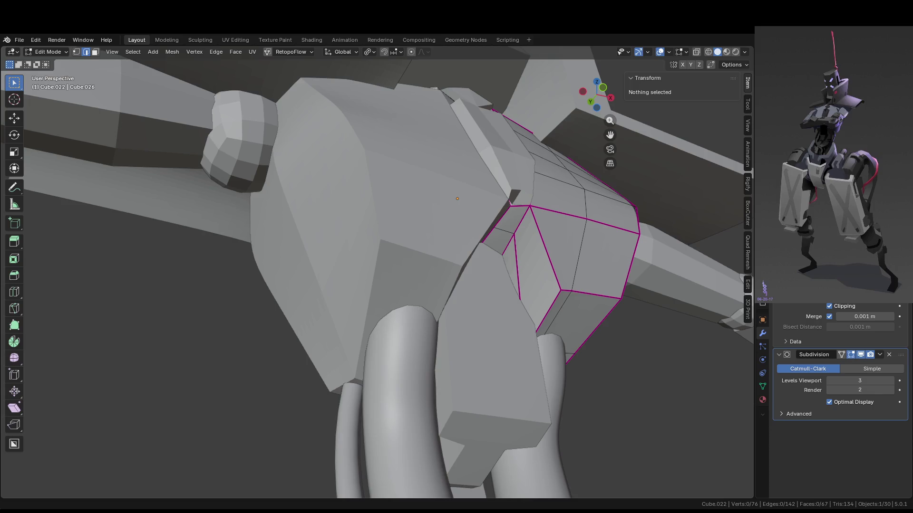
pyautogui.hotkey('ctrl', 'z')
pyautogui.hotkey('ctrl', 'z')
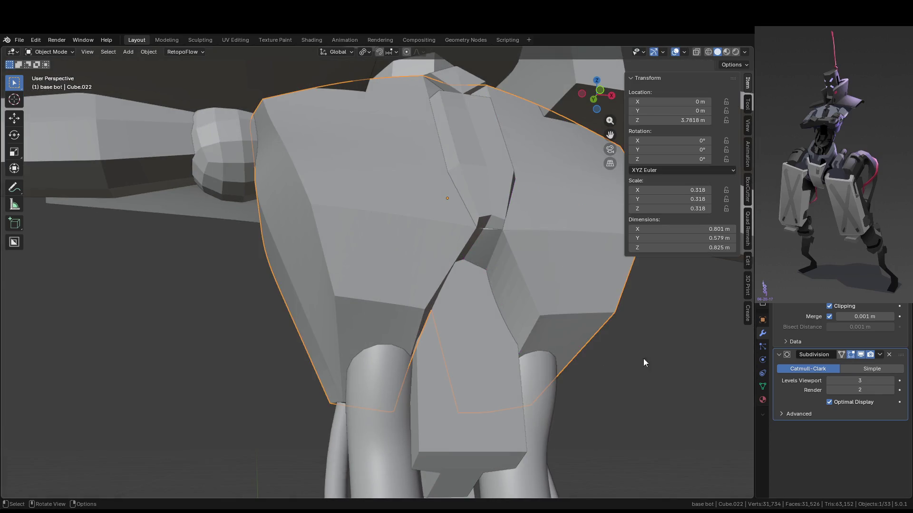
# Compare Simple and Catmull-Clark subdivision on the torso, undoing and redoing the change.
pyautogui.click(882, 369)
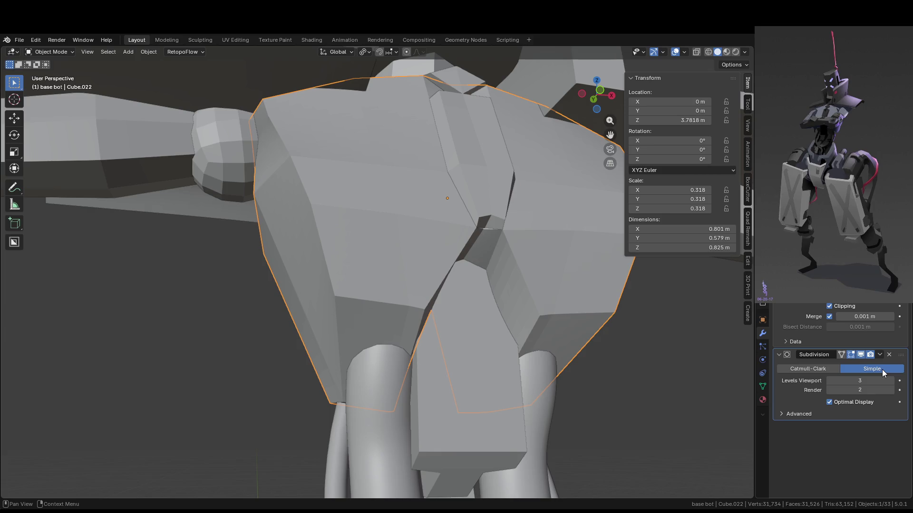
pyautogui.click(800, 369)
pyautogui.click(870, 368)
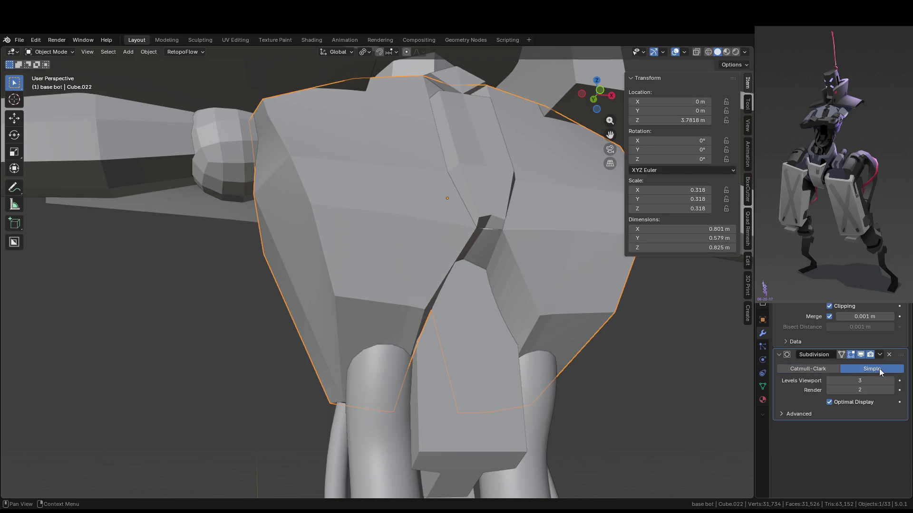
pyautogui.click(807, 370)
pyautogui.hotkey('ctrl', 'z')
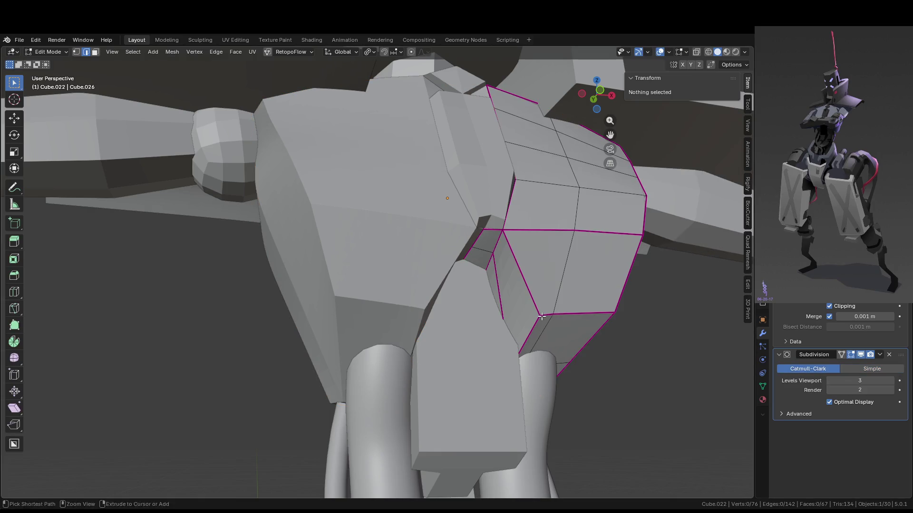
pyautogui.hotkey('ctrl', 'shift', 'z')
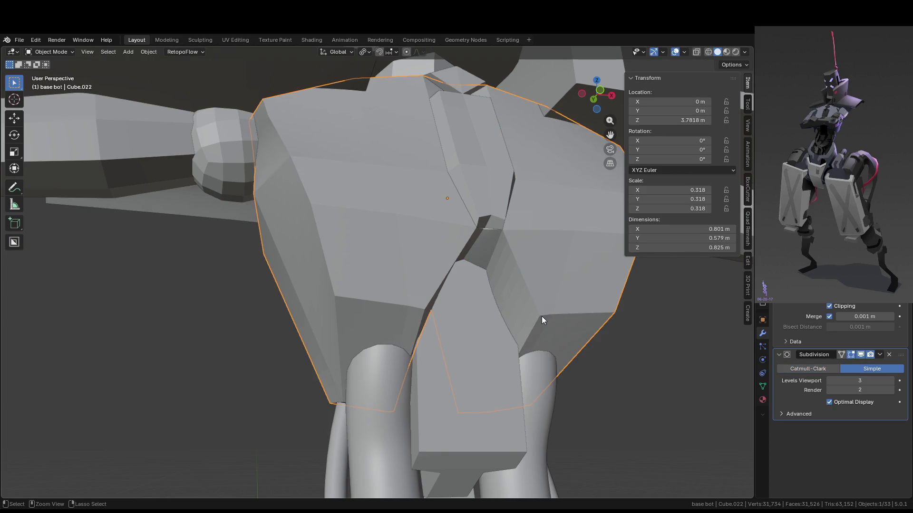
pyautogui.hotkey('ctrl', 'z')
pyautogui.hotkey('ctrl', 'z')
pyautogui.hotkey('ctrl', 'shift', 'z')
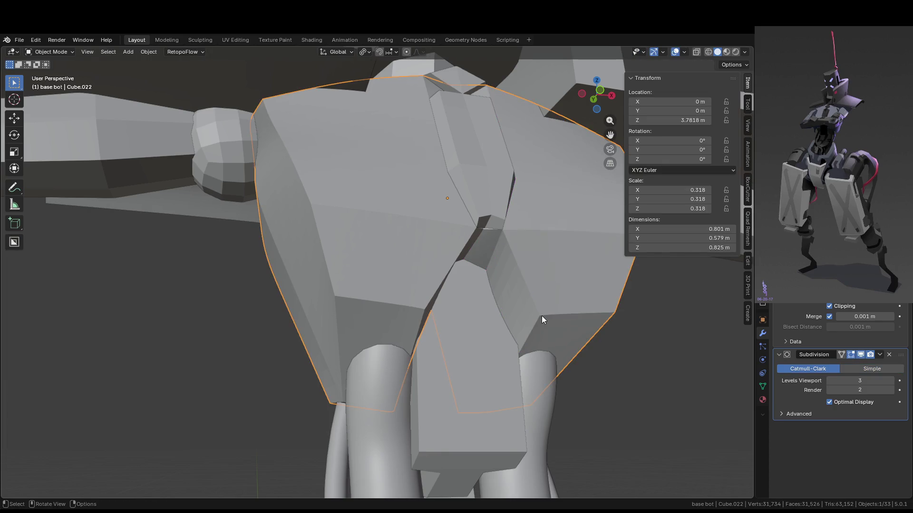
pyautogui.hotkey('ctrl', 'z')
# Select a path of edges along the plate's seam, then redo back to the whole-bot state.
pyautogui.keyDown('ctrl'); pyautogui.click(542, 316); pyautogui.keyUp('ctrl')
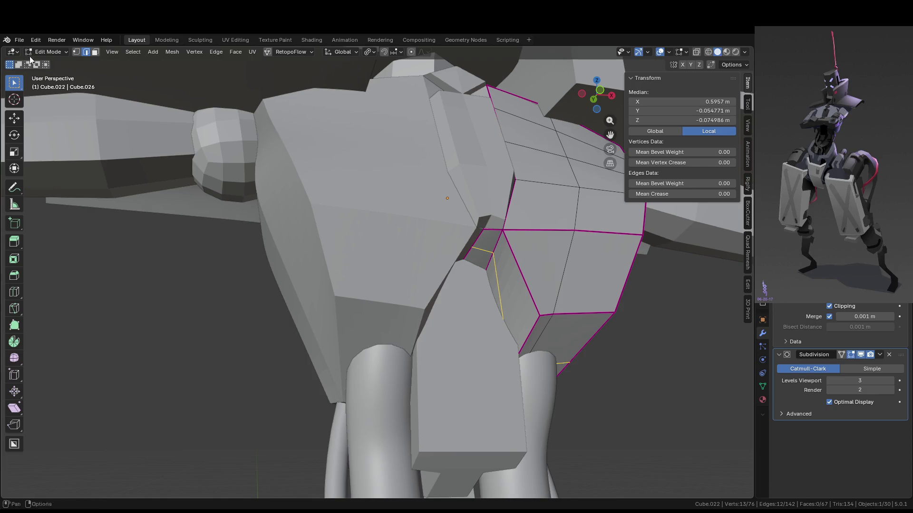
pyautogui.scroll(-5, 618, 333)
pyautogui.scroll(6, 616, 332)
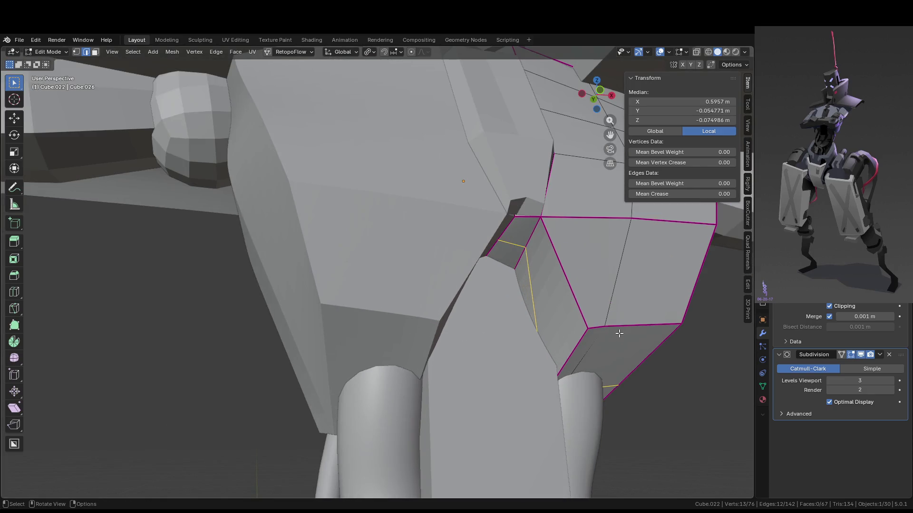
pyautogui.hotkey('ctrl', 'shift', 'z')
pyautogui.hotkey('ctrl', 'z')
pyautogui.hotkey('ctrl', 'z')
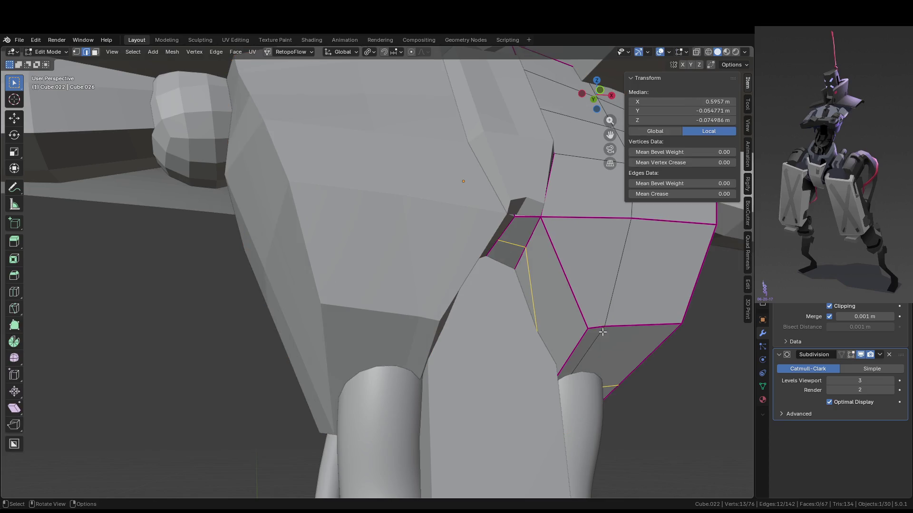
pyautogui.hotkey('ctrl', 'shift', 'z')
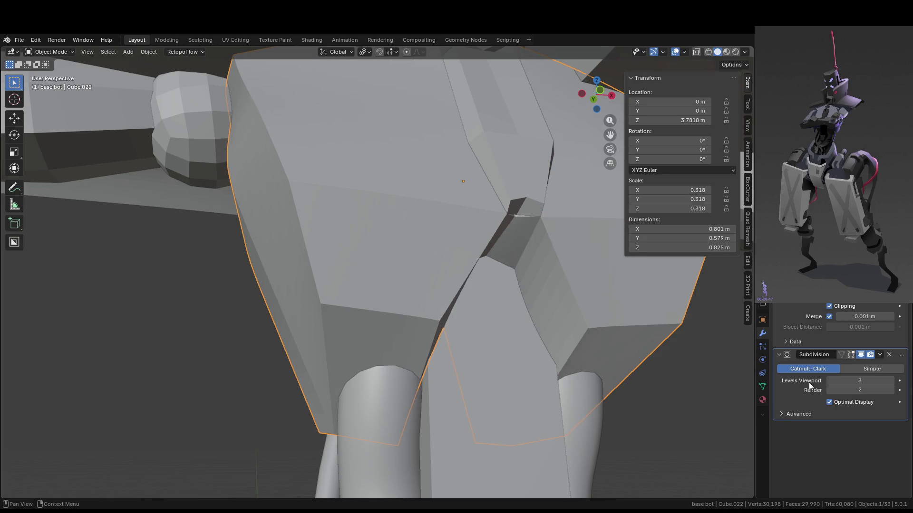
# Switch subdivision to Simple and back to Catmull-Clark while viewing the torso from the side.
pyautogui.click(871, 370)
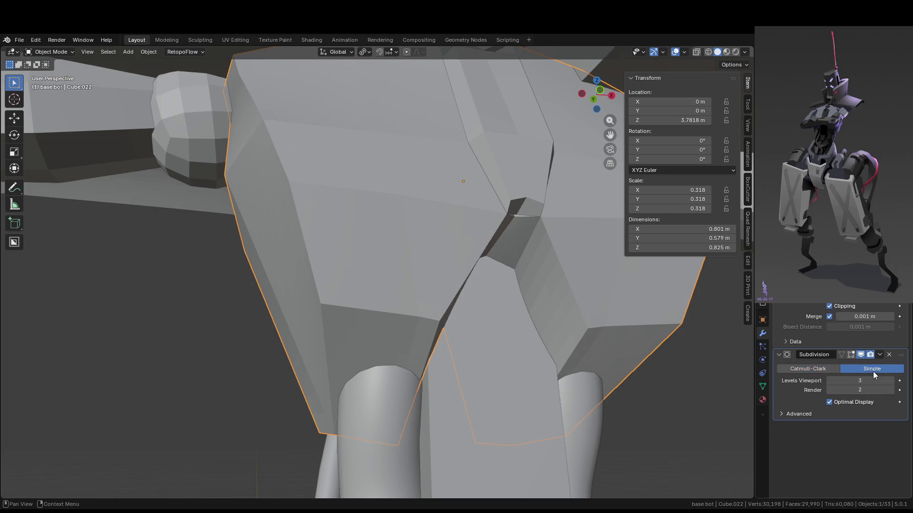
pyautogui.scroll(-3, 593, 343)
pyautogui.moveTo(593, 343); pyautogui.dragTo(590, 347, button='middle')
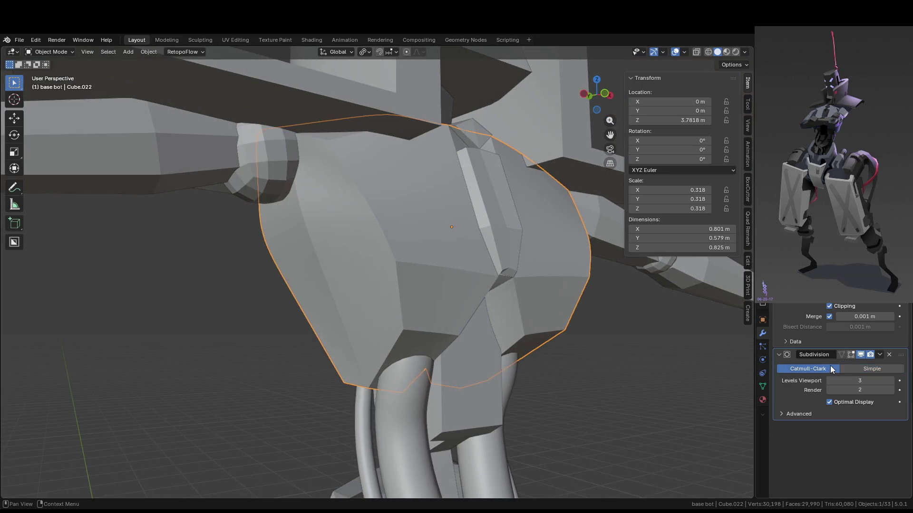
pyautogui.moveTo(713, 355); pyautogui.dragTo(599, 352, button='middle')
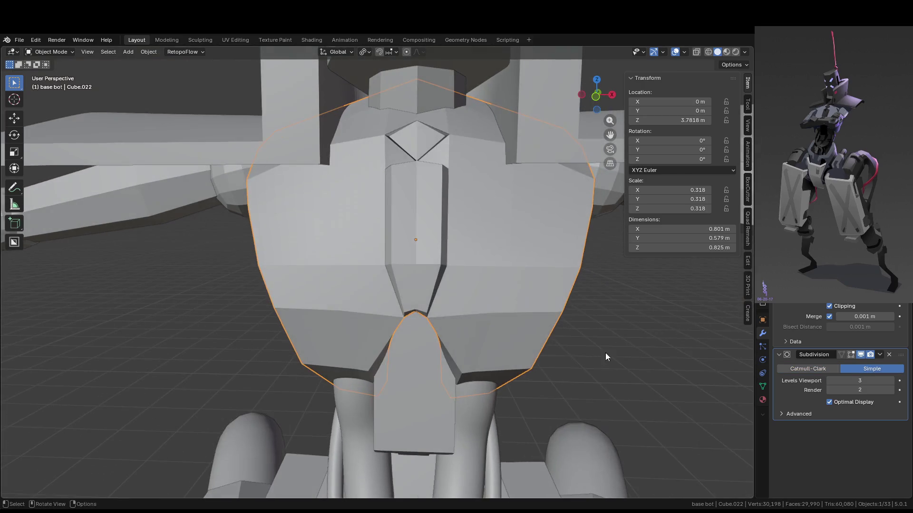
pyautogui.click(808, 369)
pyautogui.moveTo(704, 361); pyautogui.dragTo(589, 354, button='middle')
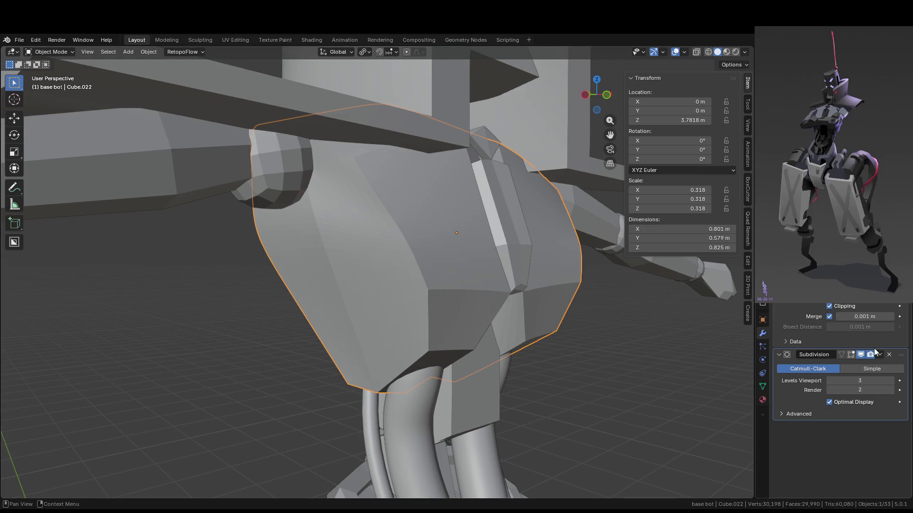
# Flip repeatedly between Simple and Catmull-Clark subdivision, finishing on Catmull-Clark.
pyautogui.click(855, 367)
pyautogui.click(817, 368)
pyautogui.click(860, 369)
pyautogui.click(837, 369)
pyautogui.click(841, 368)
pyautogui.click(809, 370)
pyautogui.moveTo(544, 237); pyautogui.dragTo(418, 256, button='middle')
pyautogui.click(859, 368)
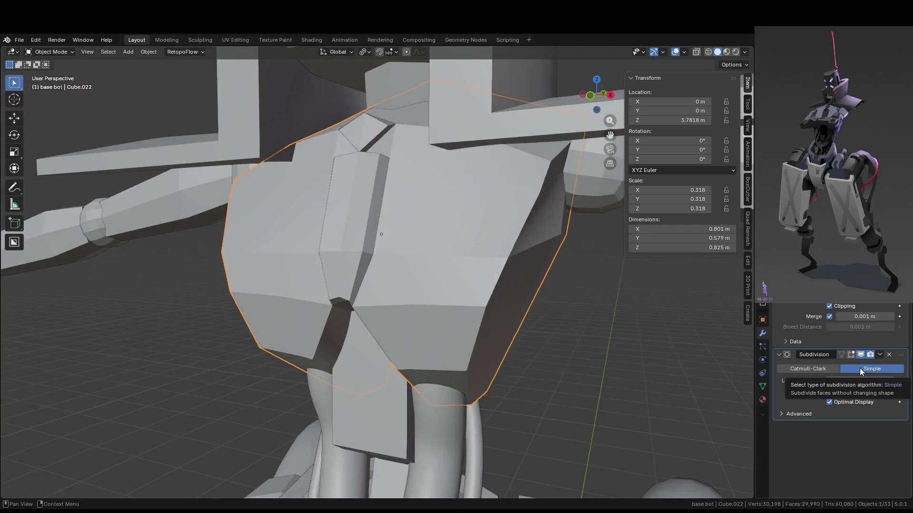
pyautogui.click(824, 367)
pyautogui.moveTo(570, 361); pyautogui.dragTo(598, 355, button='middle')
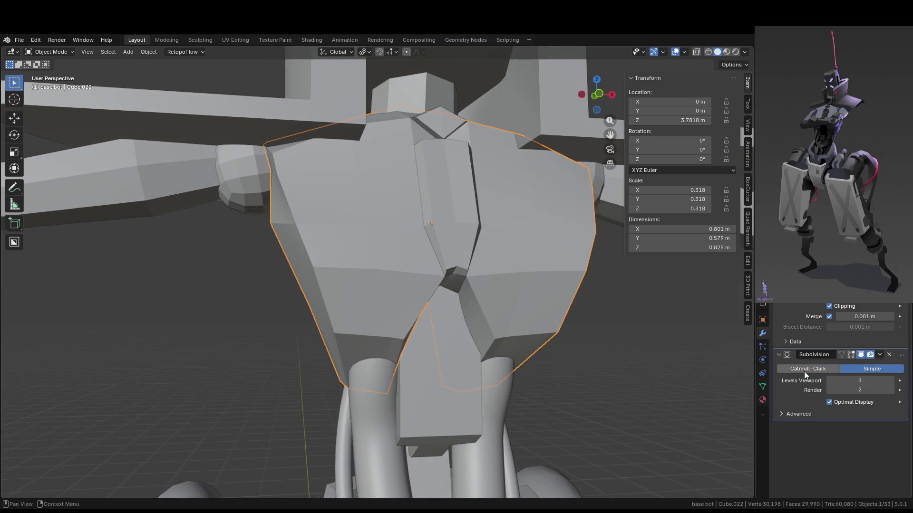
pyautogui.moveTo(518, 333)
pyautogui.mouseDown(button='middle')
pyautogui.moveTo(492, 318)
pyautogui.moveTo(510, 295)
pyautogui.moveTo(505, 267)
pyautogui.mouseUp(button='middle')
# Isolate the torso plate in Edit Mode and move a vertex near the lower notch along X.
pyautogui.press('Tab')
pyautogui.press('/')
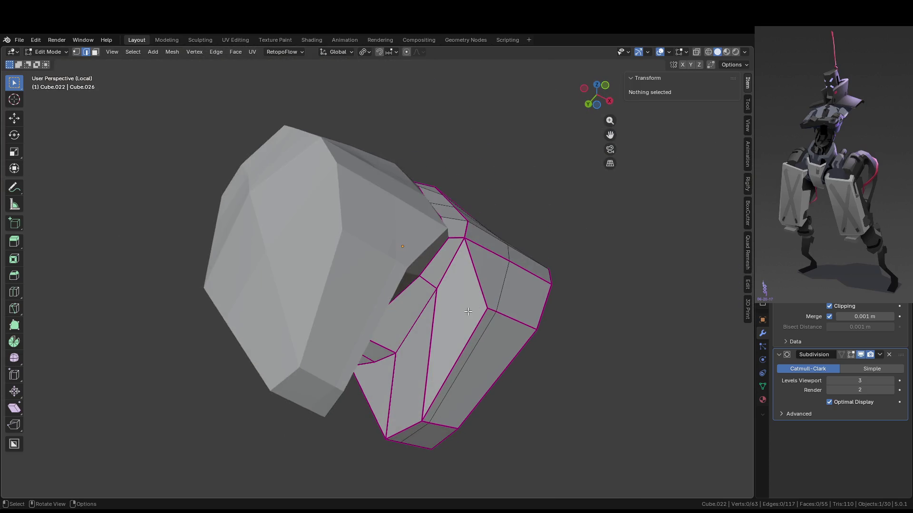
pyautogui.moveTo(589, 343)
pyautogui.mouseDown(button='middle')
pyautogui.moveTo(560, 343)
pyautogui.moveTo(499, 372)
pyautogui.moveTo(475, 322)
pyautogui.moveTo(423, 291)
pyautogui.mouseUp(button='middle')
pyautogui.click(423, 290)
pyautogui.press('1')
pyautogui.click(424, 291)
pyautogui.press('g')
pyautogui.press('x')
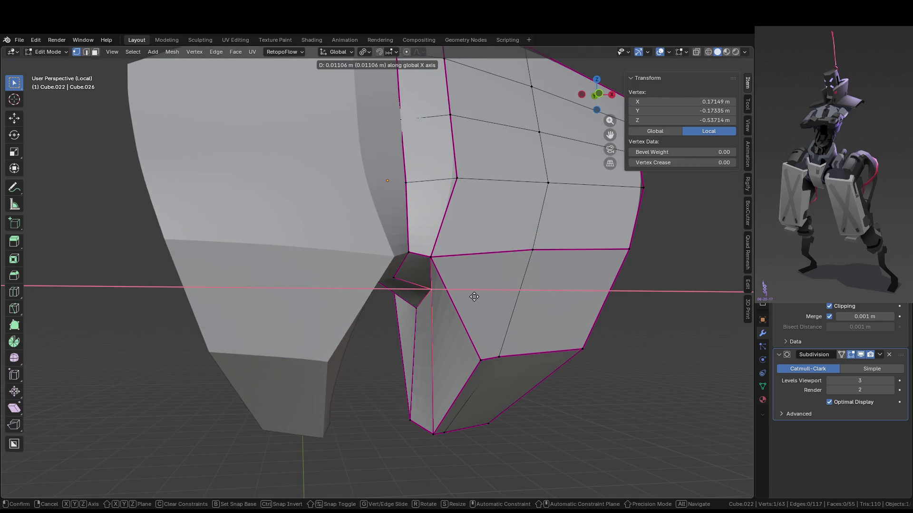
pyautogui.click(466, 299)
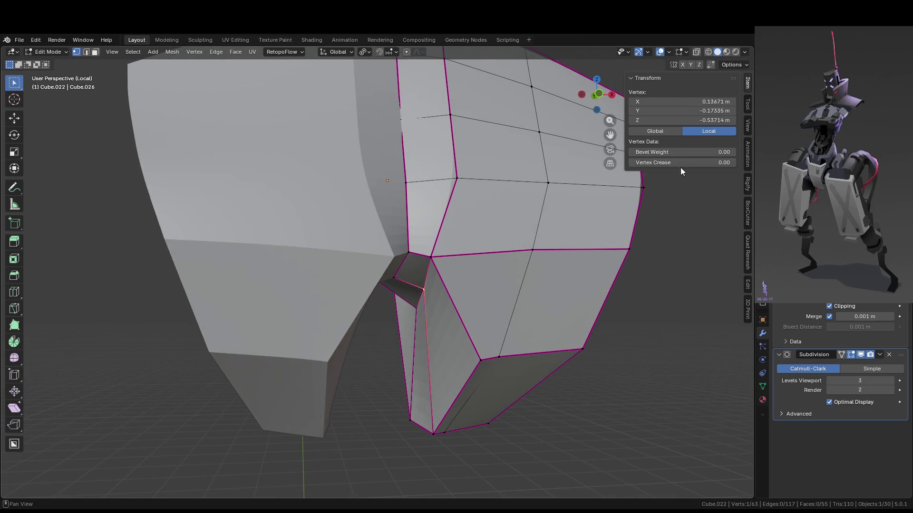
# Set Vertex Crease to 1.00 on the lower tip vertex and check the sharpened result.
pyautogui.click(480, 360)
pyautogui.moveTo(698, 162); pyautogui.dragTo(699, 162)
pyautogui.click(429, 425)
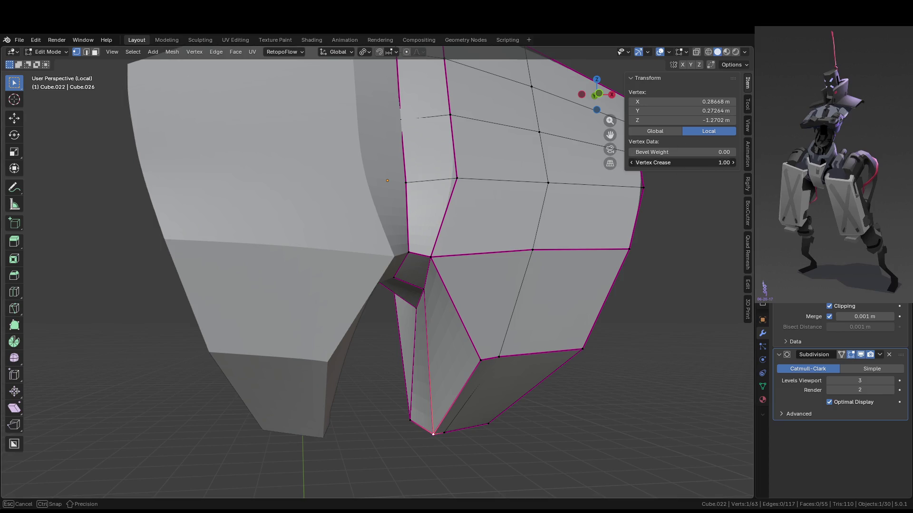
pyautogui.moveTo(523, 237)
pyautogui.mouseDown(button='middle')
pyautogui.moveTo(494, 266)
pyautogui.moveTo(475, 309)
pyautogui.moveTo(508, 333)
pyautogui.moveTo(471, 350)
pyautogui.moveTo(486, 355)
pyautogui.mouseUp(button='middle')
pyautogui.scroll(-3, 477, 328)
pyautogui.scroll(1, 471, 336)
pyautogui.press('Tab')
pyautogui.moveTo(495, 327); pyautogui.dragTo(495, 308, button='middle')
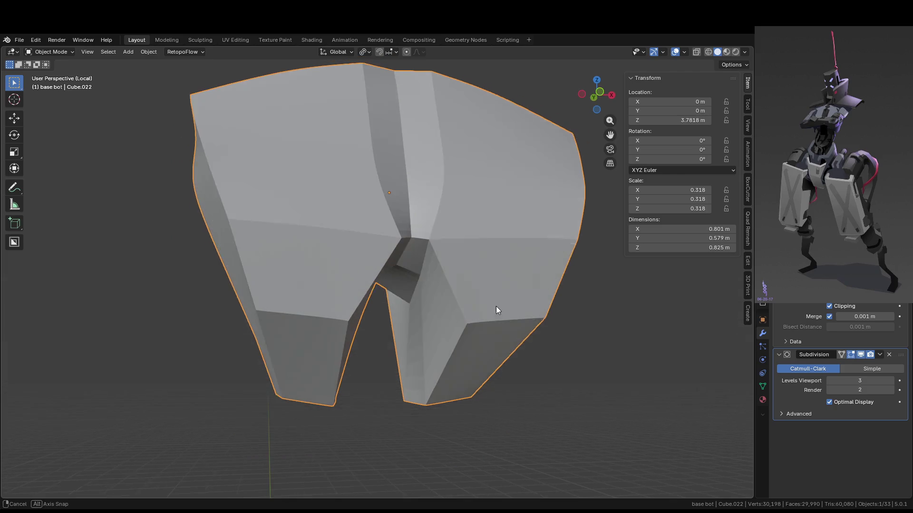
# In edge mode, rotate the torso plate's lower-notch edge about 17° around Z.
pyautogui.press('Tab')
pyautogui.press('2')
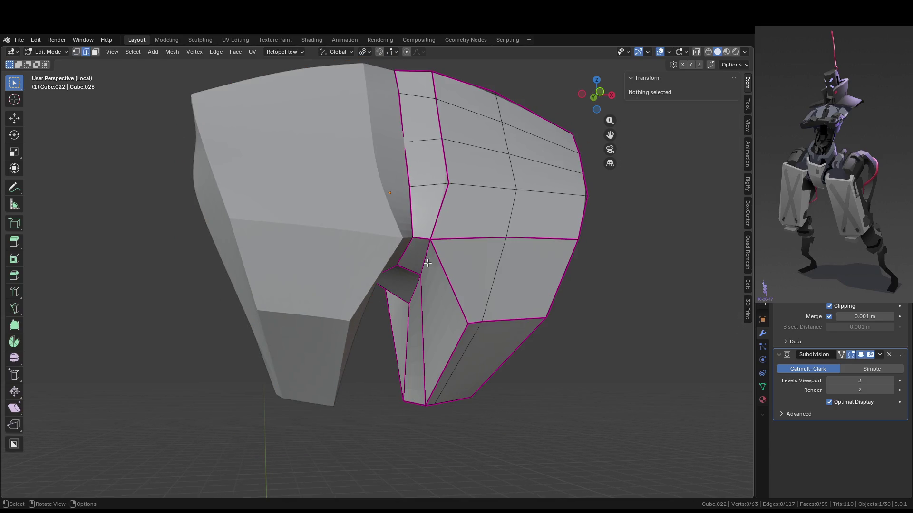
pyautogui.click(426, 255)
pyautogui.moveTo(426, 255); pyautogui.dragTo(488, 310, button='middle')
pyautogui.press('r')
pyautogui.press('z')
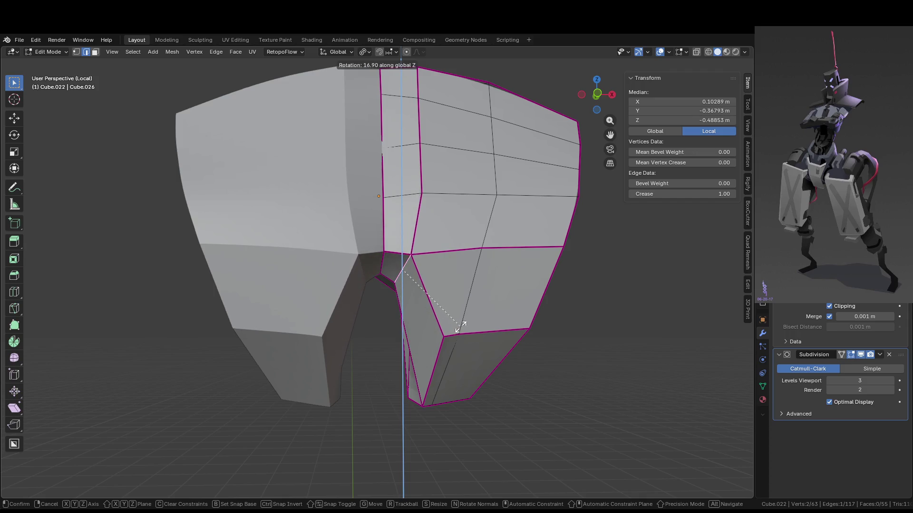
pyautogui.click(460, 327)
pyautogui.scroll(-4, 466, 326)
# Exit Edit Mode and leave local view so the whole robot shows again.
pyautogui.press('Tab')
pyautogui.moveTo(466, 326)
pyautogui.mouseDown(button='middle')
pyautogui.moveTo(509, 310)
pyautogui.moveTo(483, 336)
pyautogui.moveTo(516, 353)
pyautogui.mouseUp(button='middle')
pyautogui.press('KP_Divide')
pyautogui.click(617, 370)
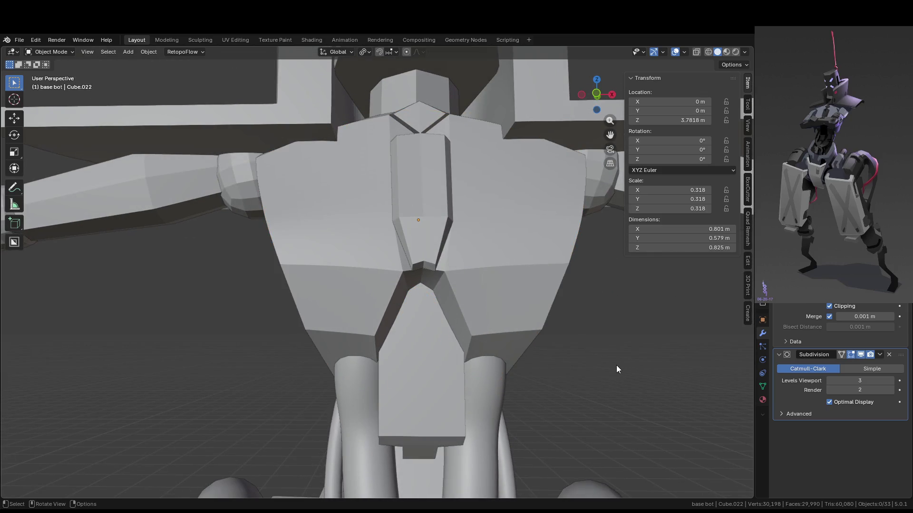
pyautogui.moveTo(616, 366)
pyautogui.mouseDown(button='middle')
pyautogui.moveTo(521, 358)
pyautogui.moveTo(586, 361)
pyautogui.moveTo(587, 382)
pyautogui.moveTo(469, 322)
pyautogui.moveTo(430, 269)
pyautogui.moveTo(435, 253)
pyautogui.moveTo(504, 265)
pyautogui.mouseUp(button='middle')
# Reselect the torso plate, briefly enter and exit its mesh editing, and view it from the front.
pyautogui.click(435, 253)
pyautogui.press('Tab')
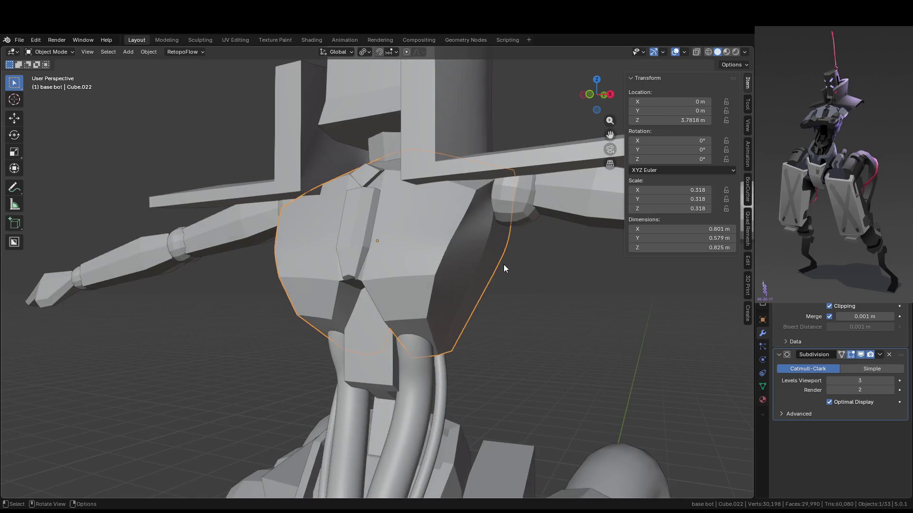
pyautogui.click(504, 264)
pyautogui.scroll(-5, 504, 264)
pyautogui.press('Tab')
pyautogui.moveTo(498, 315)
pyautogui.mouseDown(button='middle')
pyautogui.moveTo(556, 326)
pyautogui.moveTo(552, 315)
pyautogui.moveTo(544, 333)
pyautogui.mouseUp(button='middle')
pyautogui.scroll(5, 545, 332)
pyautogui.moveTo(403, 269)
pyautogui.mouseDown(button='middle')
pyautogui.moveTo(359, 298)
pyautogui.moveTo(383, 301)
pyautogui.moveTo(435, 278)
pyautogui.mouseUp(button='middle')
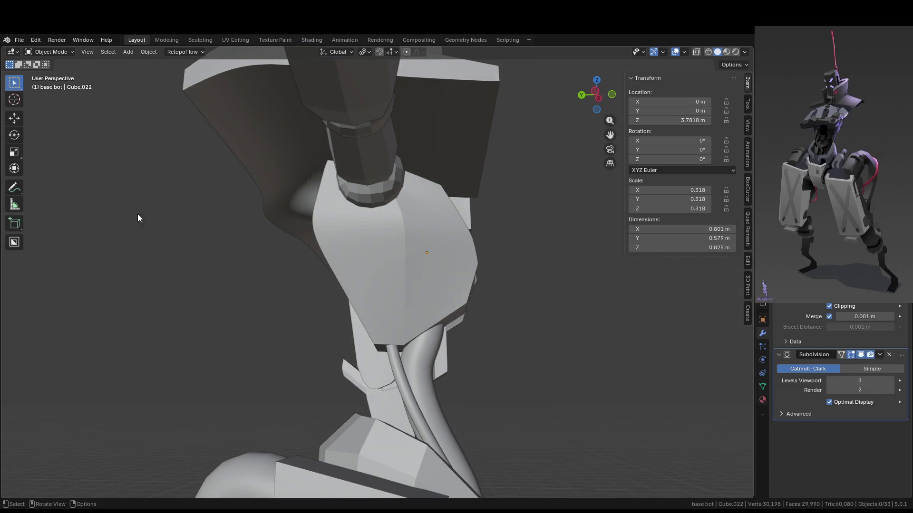
pyautogui.moveTo(294, 254); pyautogui.dragTo(415, 266, button='middle')
# Apply Shade Auto Smooth to the torso plate.
pyautogui.rightClick(415, 266)
pyautogui.click(409, 264)
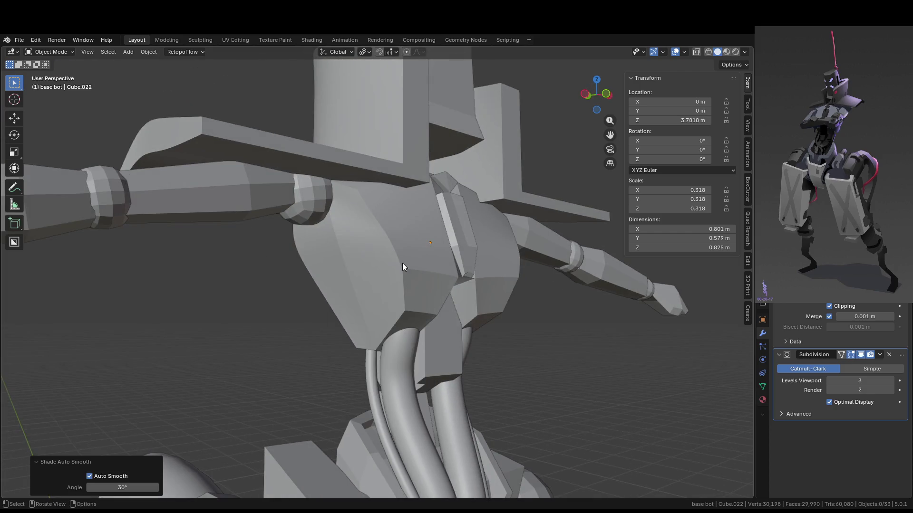
pyautogui.click(400, 260)
pyautogui.click(400, 261)
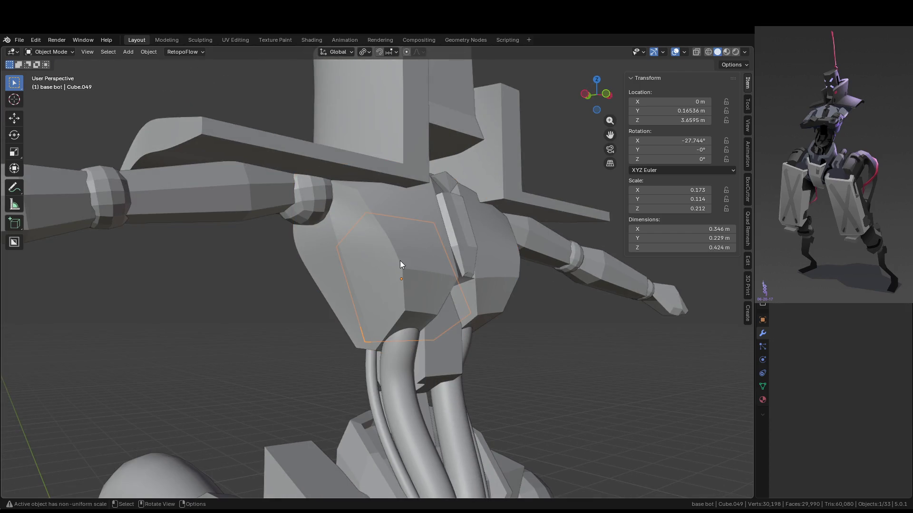
pyautogui.click(372, 249)
pyautogui.rightClick(373, 250)
pyautogui.click(372, 250)
pyautogui.moveTo(371, 250)
pyautogui.mouseDown(button='middle')
pyautogui.moveTo(415, 284)
pyautogui.moveTo(505, 306)
pyautogui.mouseUp(button='middle')
pyautogui.moveTo(569, 321); pyautogui.dragTo(519, 284, button='middle')
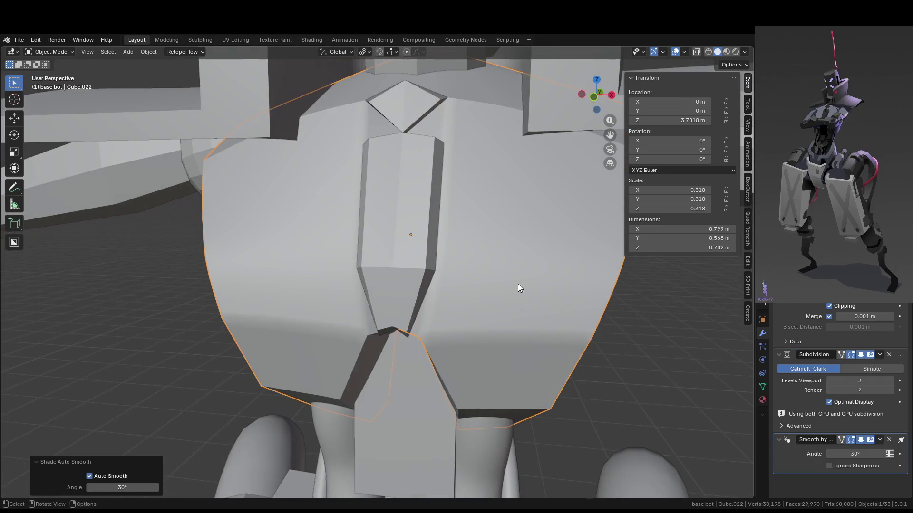
# Switch the torso plate to Shade Flat with Keep Sharp Edges checked.
pyautogui.rightClick(517, 318)
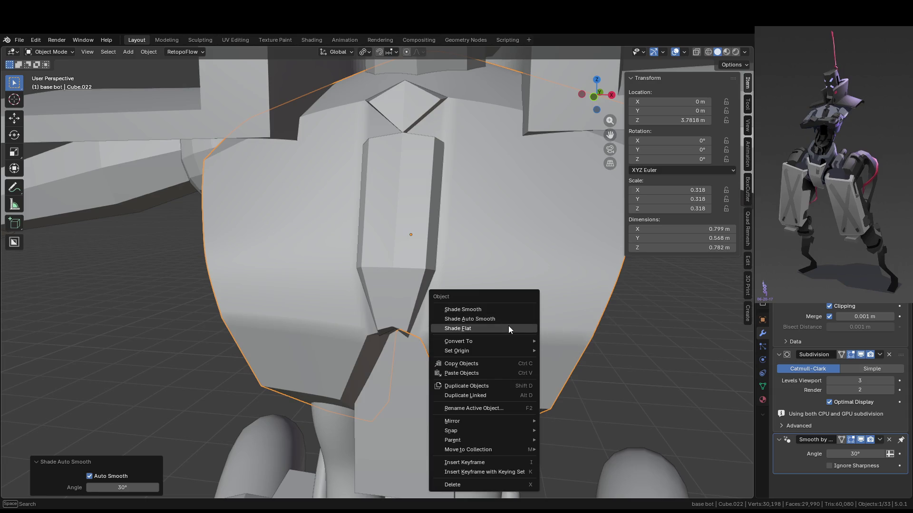
pyautogui.click(508, 327)
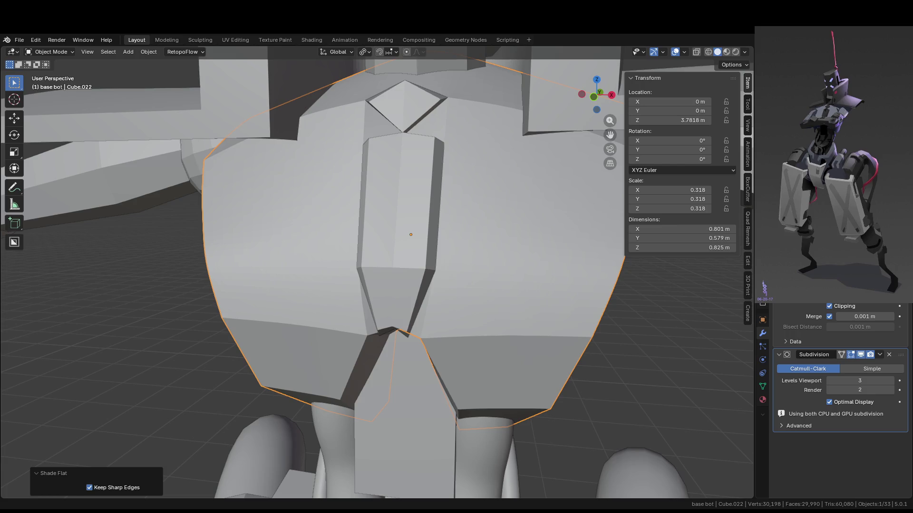
pyautogui.moveTo(391, 190)
pyautogui.mouseDown(button='middle')
pyautogui.moveTo(420, 186)
pyautogui.moveTo(505, 241)
pyautogui.moveTo(434, 253)
pyautogui.moveTo(481, 283)
pyautogui.moveTo(368, 248)
pyautogui.mouseUp(button='middle')
pyautogui.scroll(-4, 420, 186)
pyautogui.scroll(3, 414, 193)
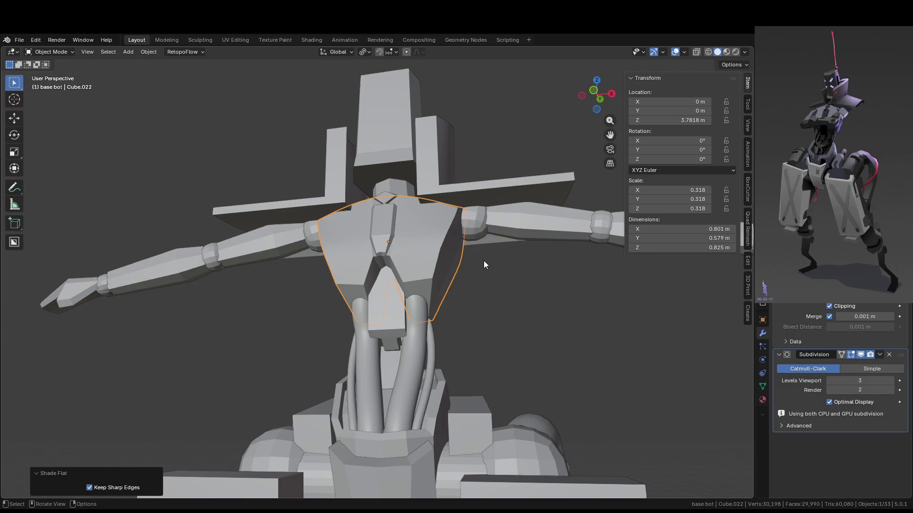
pyautogui.moveTo(485, 265)
pyautogui.mouseDown(button='middle')
pyautogui.moveTo(293, 246)
pyautogui.moveTo(395, 243)
pyautogui.moveTo(472, 280)
pyautogui.moveTo(464, 239)
pyautogui.mouseUp(button='middle')
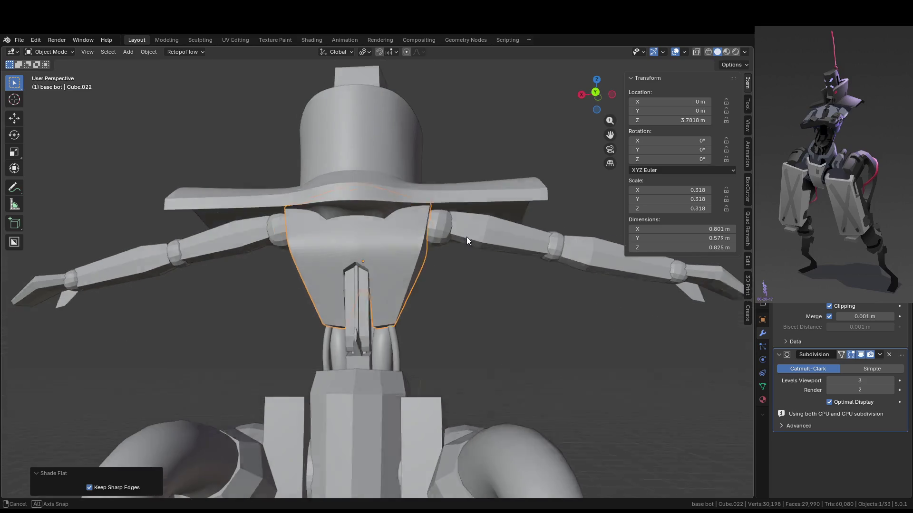
# Enter Edit Mode on the torso plate and select shortest-path edges across its side face.
pyautogui.press('Tab')
pyautogui.scroll(3, 464, 239)
pyautogui.moveTo(380, 237); pyautogui.dragTo(366, 225, button='middle')
pyautogui.click(352, 223)
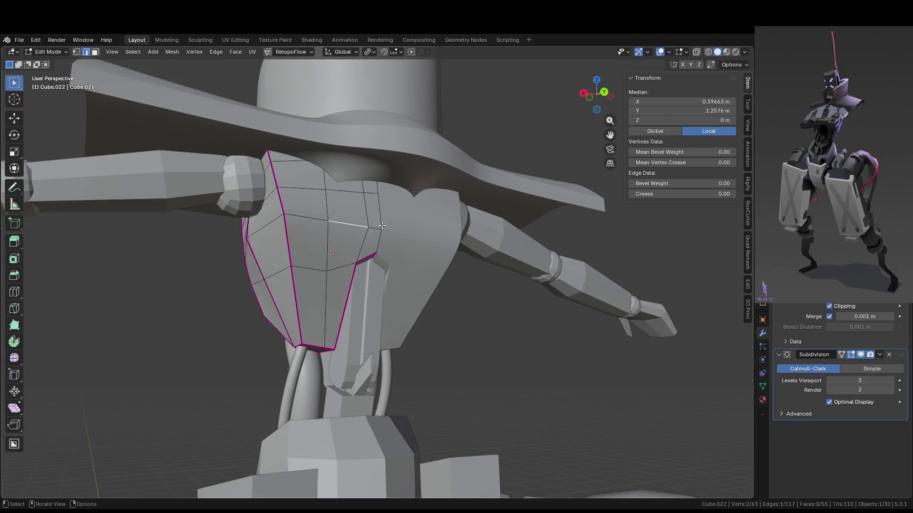
pyautogui.keyDown('shift'); pyautogui.click(306, 218); pyautogui.keyUp('shift')
pyautogui.moveTo(306, 218)
pyautogui.mouseDown(button='middle')
pyautogui.moveTo(410, 234)
pyautogui.moveTo(361, 235)
pyautogui.moveTo(471, 244)
pyautogui.moveTo(406, 229)
pyautogui.moveTo(350, 245)
pyautogui.moveTo(349, 258)
pyautogui.moveTo(378, 268)
pyautogui.mouseUp(button='middle')
pyautogui.keyDown('ctrl'); pyautogui.click(361, 236); pyautogui.keyUp('ctrl')
pyautogui.keyDown('ctrl'); pyautogui.click(428, 235); pyautogui.keyUp('ctrl')
# Select the creased edge loop along the front's lower face line, then deselect all and exit.
pyautogui.click(316, 279)
pyautogui.keyDown('ctrl'); pyautogui.click(415, 263); pyautogui.keyUp('ctrl')
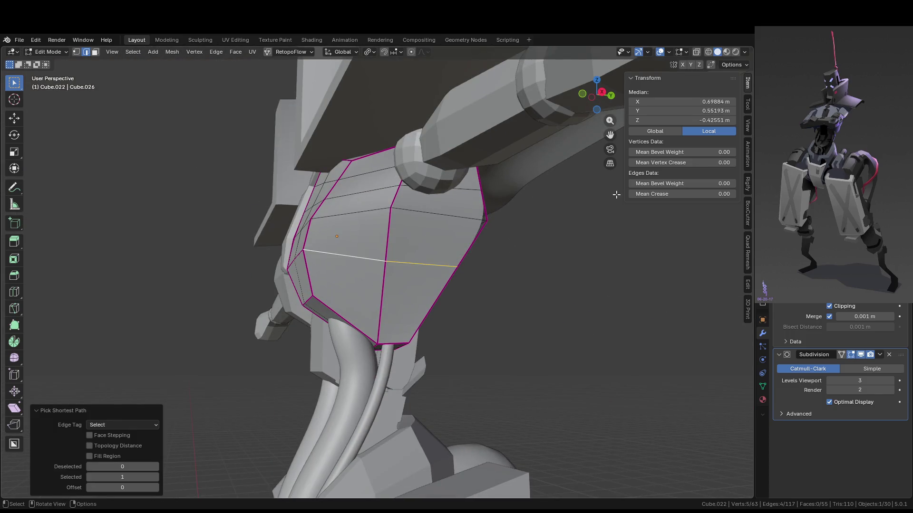
pyautogui.moveTo(376, 328)
pyautogui.mouseDown(button='middle')
pyautogui.moveTo(385, 287)
pyautogui.moveTo(515, 307)
pyautogui.moveTo(486, 335)
pyautogui.moveTo(353, 266)
pyautogui.moveTo(361, 248)
pyautogui.moveTo(327, 261)
pyautogui.moveTo(336, 246)
pyautogui.moveTo(491, 257)
pyautogui.moveTo(401, 250)
pyautogui.mouseUp(button='middle')
pyautogui.press('Tab')
pyautogui.press('Tab')
pyautogui.click(336, 245)
pyautogui.keyDown('alt'); pyautogui.click(397, 266); pyautogui.keyUp('alt')
pyautogui.press('Tab')
pyautogui.press('Tab')
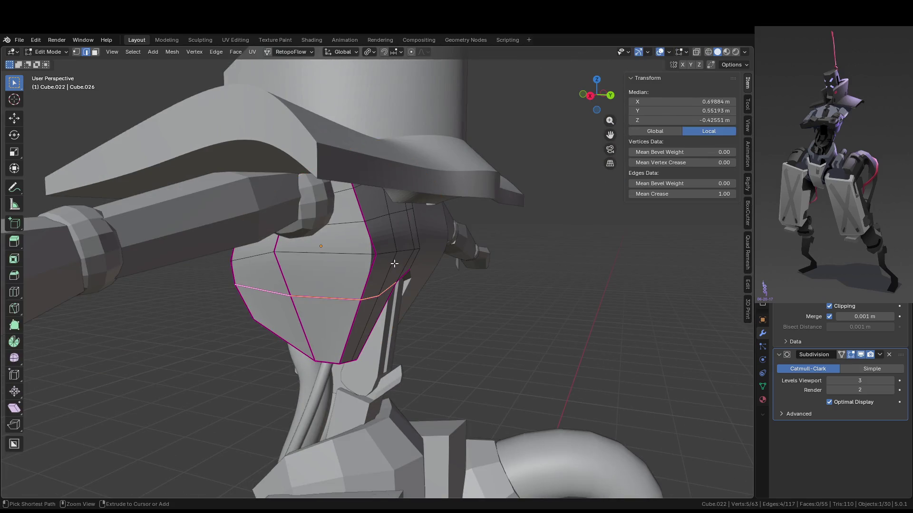
pyautogui.hotkey('alt', 'a')
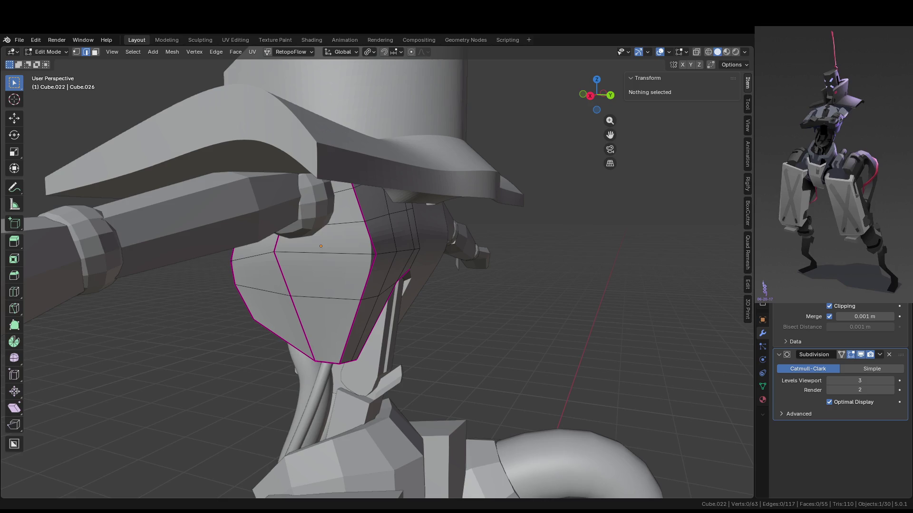
pyautogui.moveTo(362, 271); pyautogui.dragTo(467, 285, button='middle')
pyautogui.press('Tab')
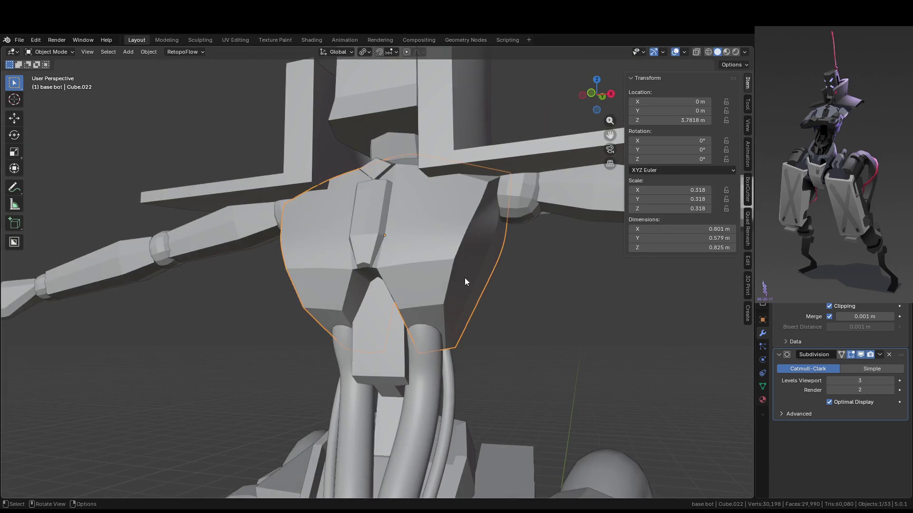
# Mark the selected torso-plate edge as sharp.
pyautogui.rightClick(452, 261)
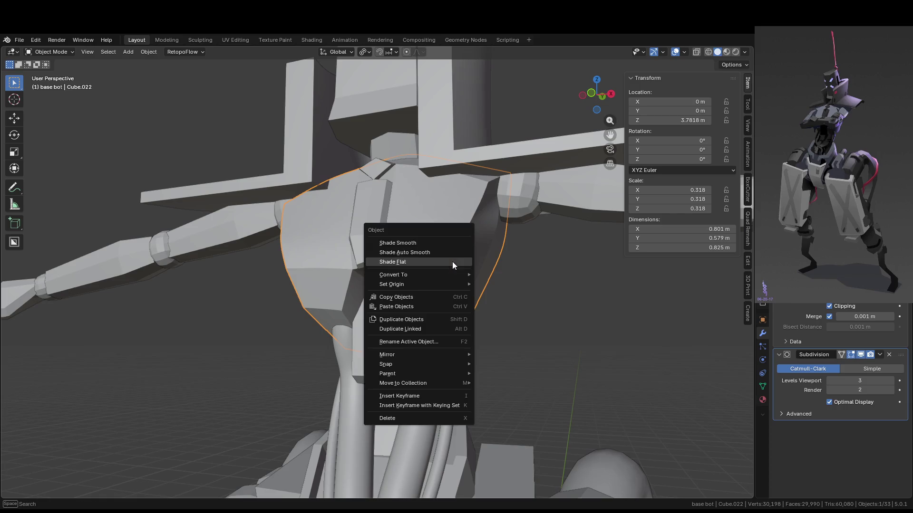
pyautogui.press('Escape')
pyautogui.press('Tab')
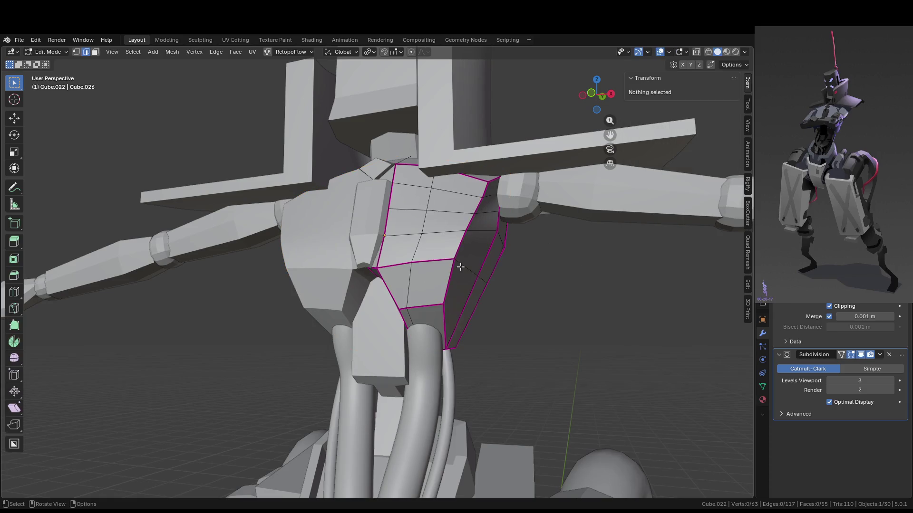
pyautogui.rightClick(431, 261)
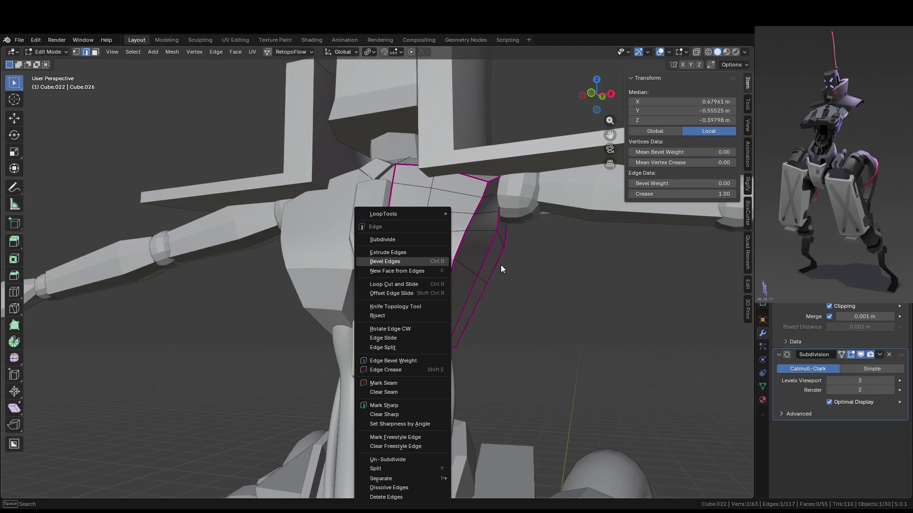
pyautogui.press('Escape')
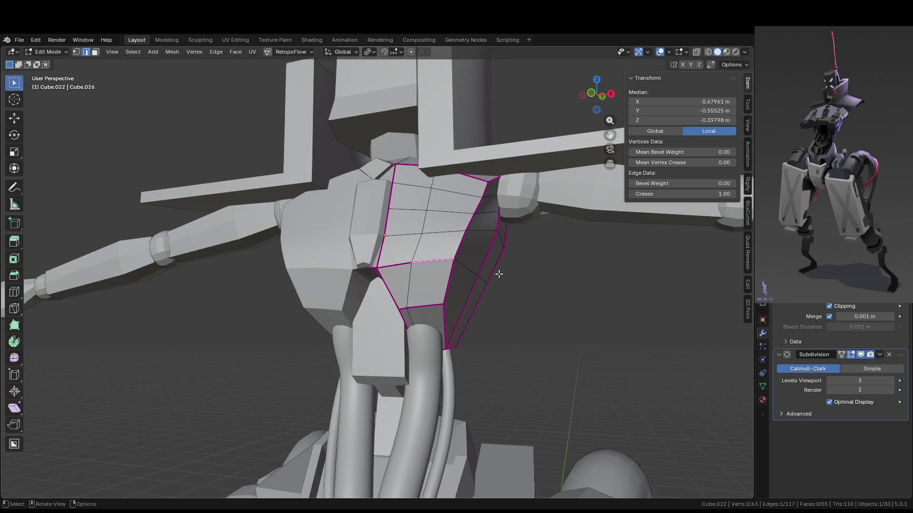
pyautogui.rightClick(438, 262)
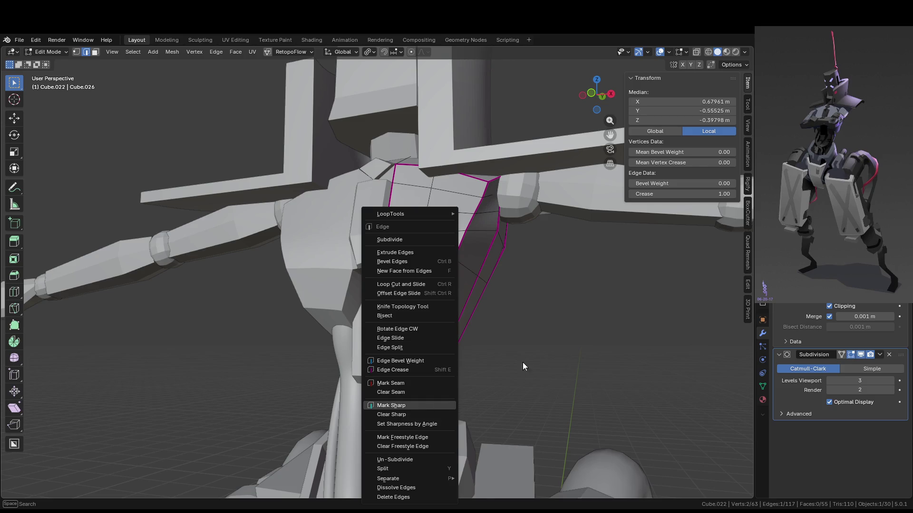
pyautogui.click(407, 405)
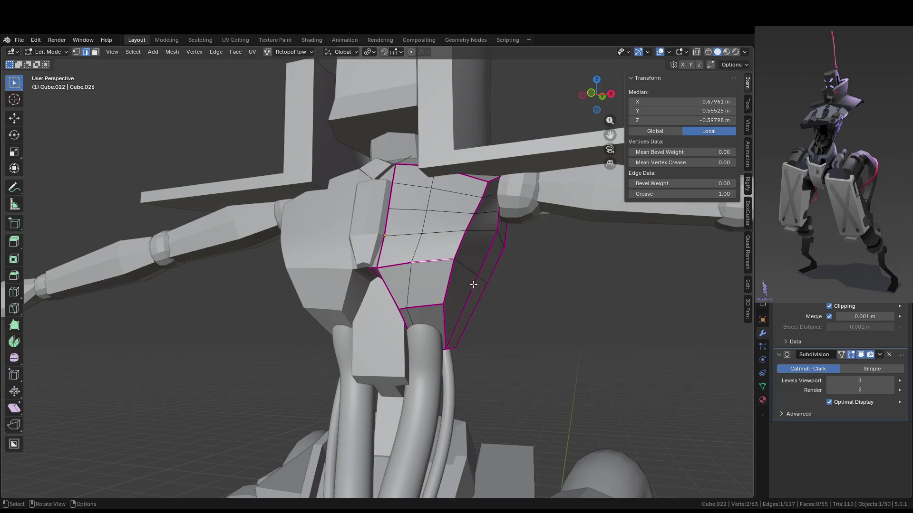
# Apply Shade Auto Smooth to the plate in Object Mode, adding a 30° Smooth by Angle modifier.
pyautogui.scroll(3, 418, 257)
pyautogui.rightClick(419, 257)
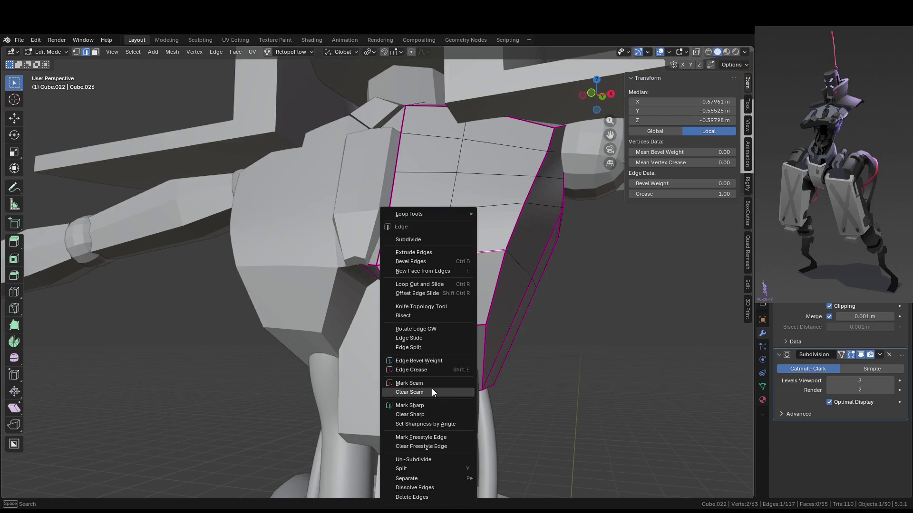
pyautogui.moveTo(610, 314)
pyautogui.mouseDown(button='middle')
pyautogui.moveTo(530, 278)
pyautogui.moveTo(525, 265)
pyautogui.mouseUp(button='middle')
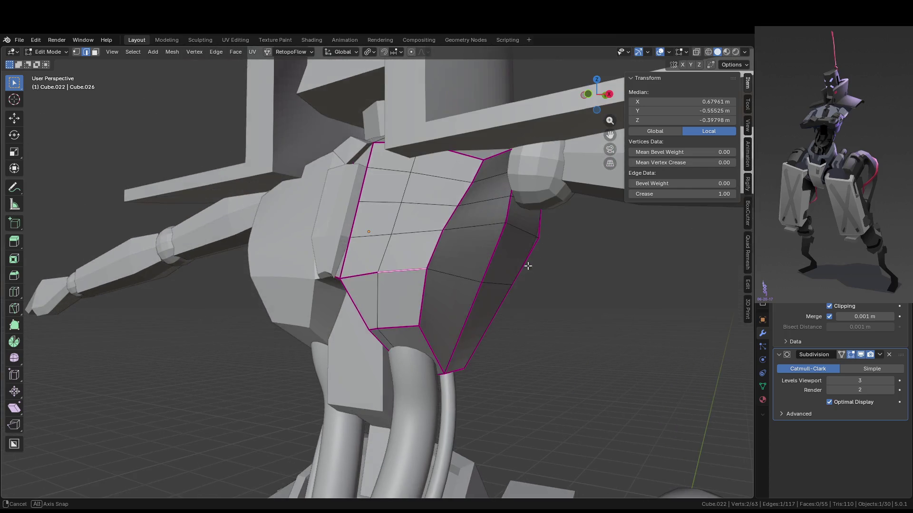
pyautogui.press('Tab')
pyautogui.rightClick(474, 262)
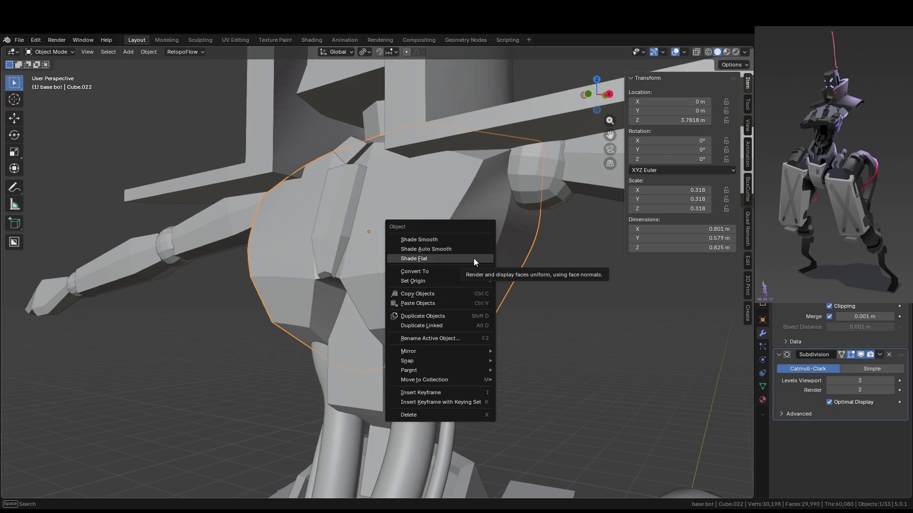
pyautogui.click(475, 251)
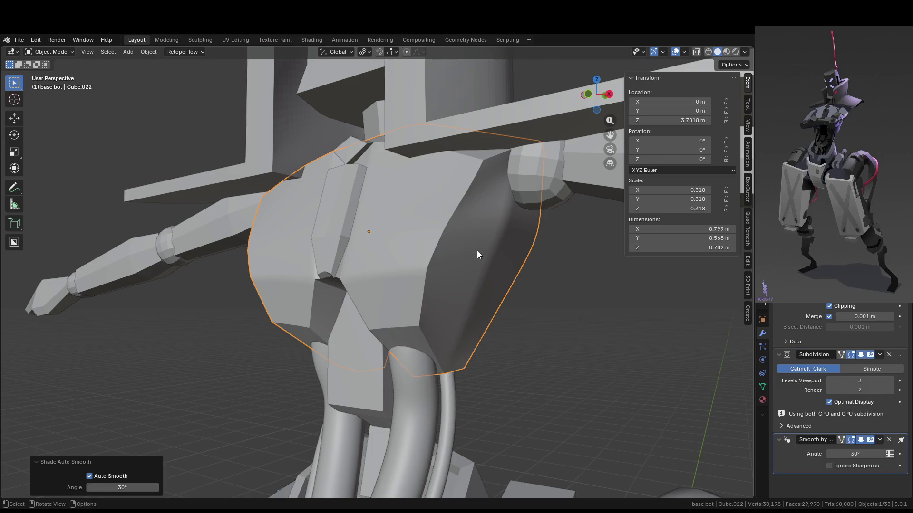
# Mark the front outline edge path of the torso plate as sharp.
pyautogui.press('Tab')
pyautogui.moveTo(413, 269); pyautogui.dragTo(421, 285, button='middle')
pyautogui.keyDown('ctrl'); pyautogui.click(421, 285); pyautogui.keyUp('ctrl')
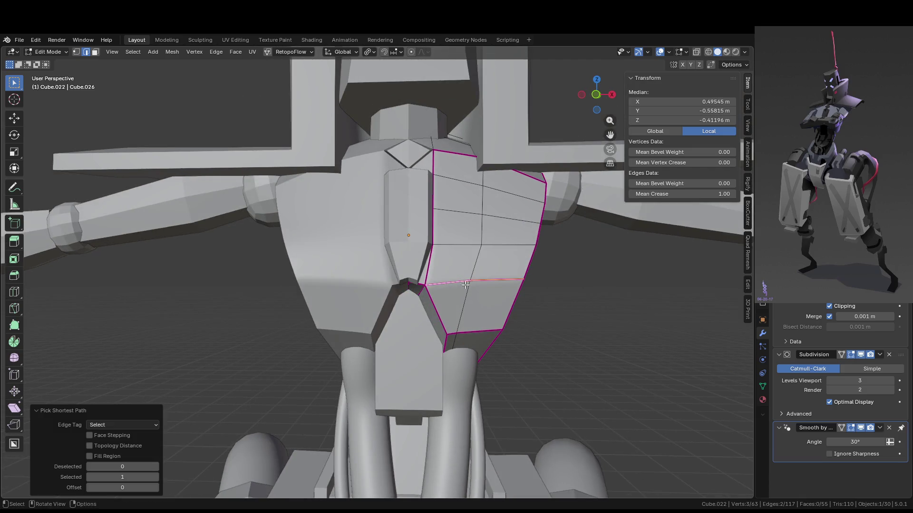
pyautogui.rightClick(510, 282)
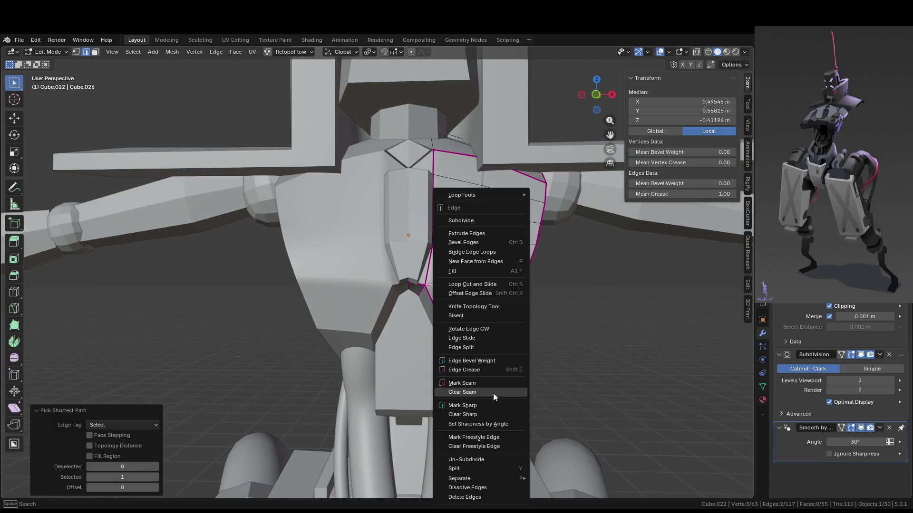
pyautogui.click(491, 405)
pyautogui.press('Tab')
pyautogui.moveTo(566, 370)
pyautogui.mouseDown(button='middle')
pyautogui.moveTo(519, 377)
pyautogui.moveTo(504, 366)
pyautogui.moveTo(475, 333)
pyautogui.moveTo(437, 250)
pyautogui.moveTo(475, 262)
pyautogui.moveTo(531, 258)
pyautogui.mouseUp(button='middle')
# Select the horizontal band edge path across the plate and mark it sharp.
pyautogui.press('Tab')
pyautogui.click(466, 310)
pyautogui.keyDown('ctrl'); pyautogui.click(437, 250); pyautogui.keyUp('ctrl')
pyautogui.click(531, 258)
pyautogui.moveTo(656, 280); pyautogui.dragTo(464, 271, button='middle')
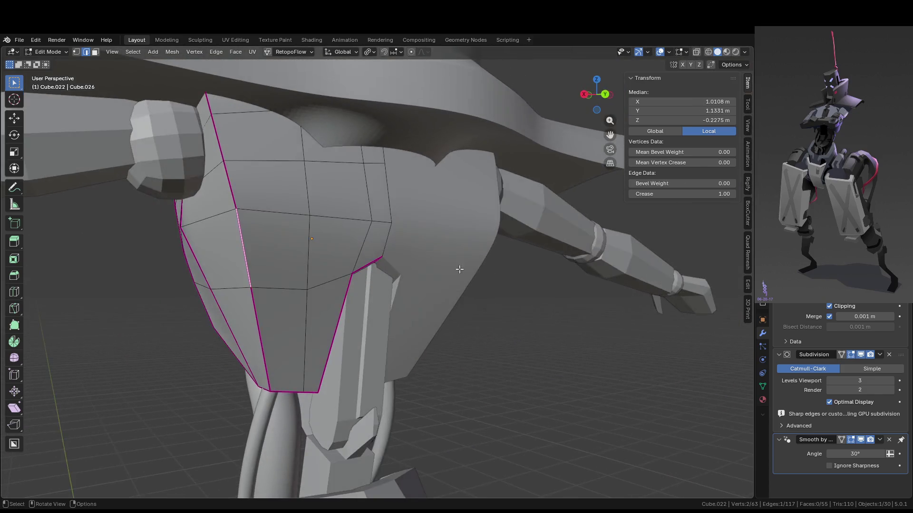
pyautogui.click(387, 218)
pyautogui.click(382, 221)
pyautogui.keyDown('ctrl'); pyautogui.click(273, 212); pyautogui.keyUp('ctrl')
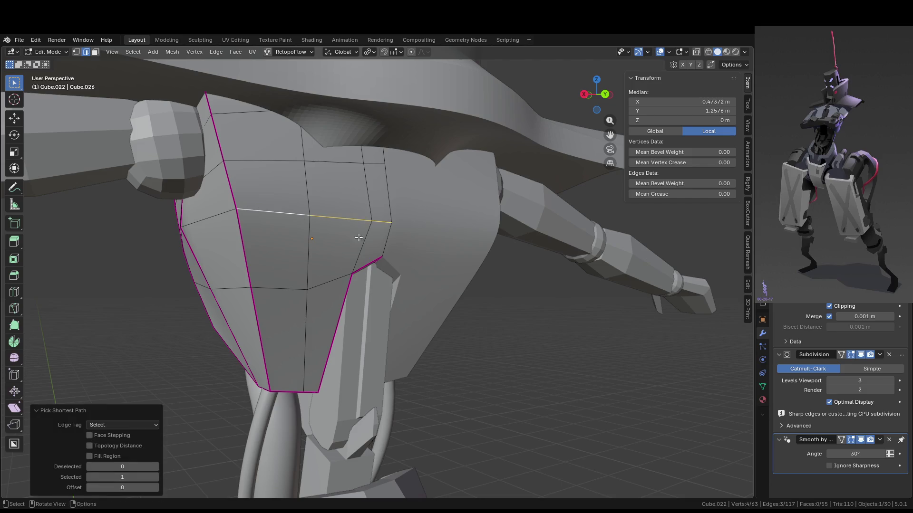
pyautogui.rightClick(352, 230)
pyautogui.click(357, 257)
pyautogui.press('Tab')
pyautogui.moveTo(357, 256)
pyautogui.mouseDown(button='middle')
pyautogui.moveTo(415, 275)
pyautogui.moveTo(311, 292)
pyautogui.moveTo(365, 286)
pyautogui.moveTo(338, 230)
pyautogui.mouseUp(button='middle')
# Mark the edge path running down the plate's side as sharp.
pyautogui.press('Tab')
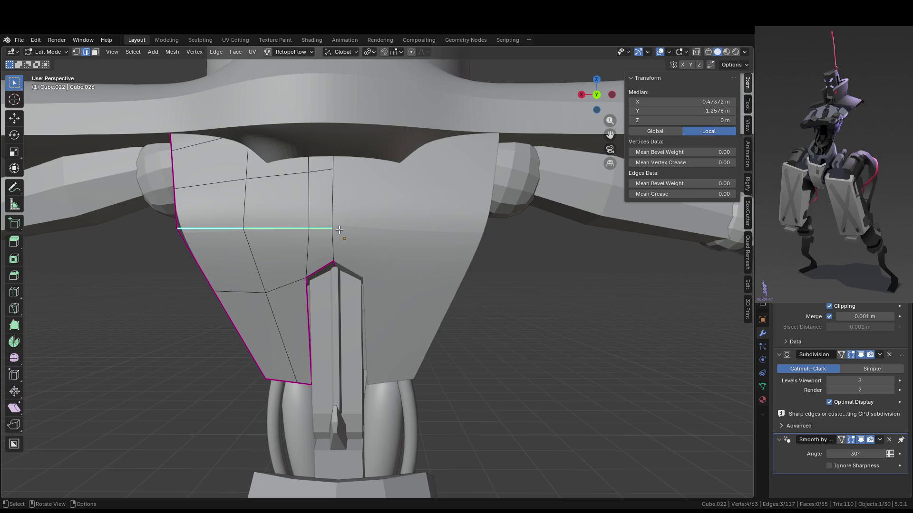
pyautogui.moveTo(466, 266)
pyautogui.mouseDown(button='middle')
pyautogui.moveTo(476, 246)
pyautogui.moveTo(496, 258)
pyautogui.mouseUp(button='middle')
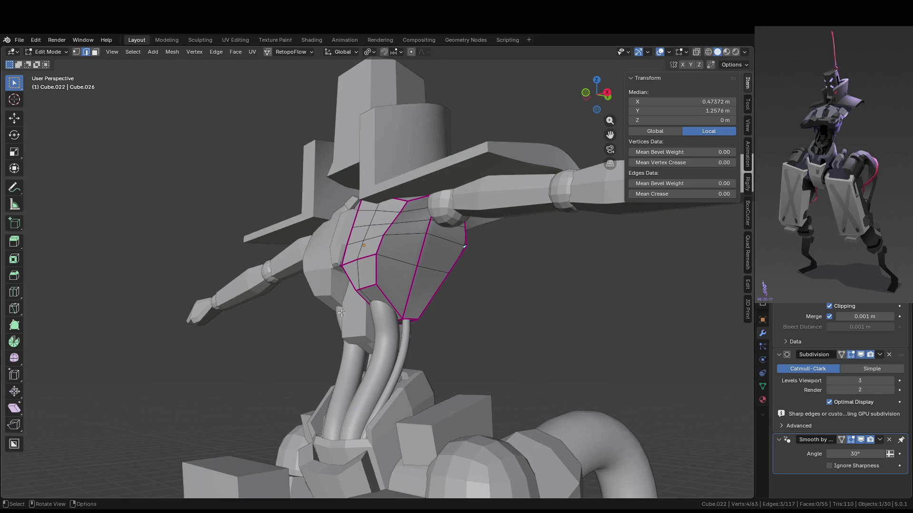
pyautogui.press('KP_Decimal')
pyautogui.press('Tab')
pyautogui.moveTo(593, 266)
pyautogui.mouseDown(button='middle')
pyautogui.moveTo(524, 297)
pyautogui.moveTo(425, 195)
pyautogui.moveTo(459, 177)
pyautogui.mouseUp(button='middle')
pyautogui.press('Tab')
pyautogui.click(433, 204)
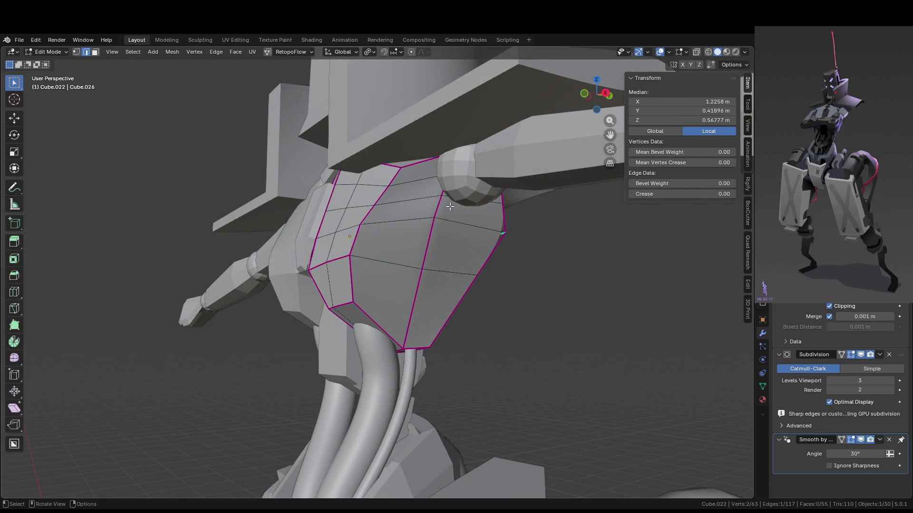
pyautogui.scroll(2, 450, 207)
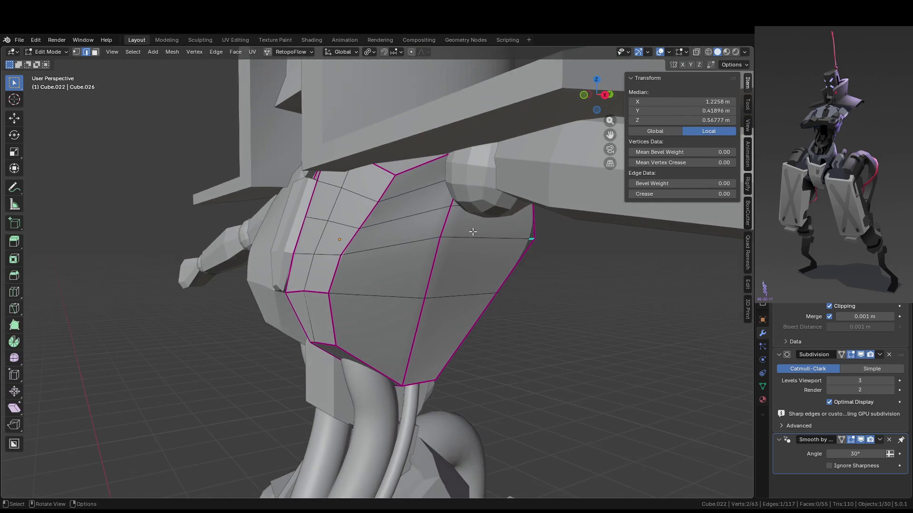
pyautogui.keyDown('ctrl'); pyautogui.click(409, 357); pyautogui.keyUp('ctrl')
pyautogui.rightClick(421, 324)
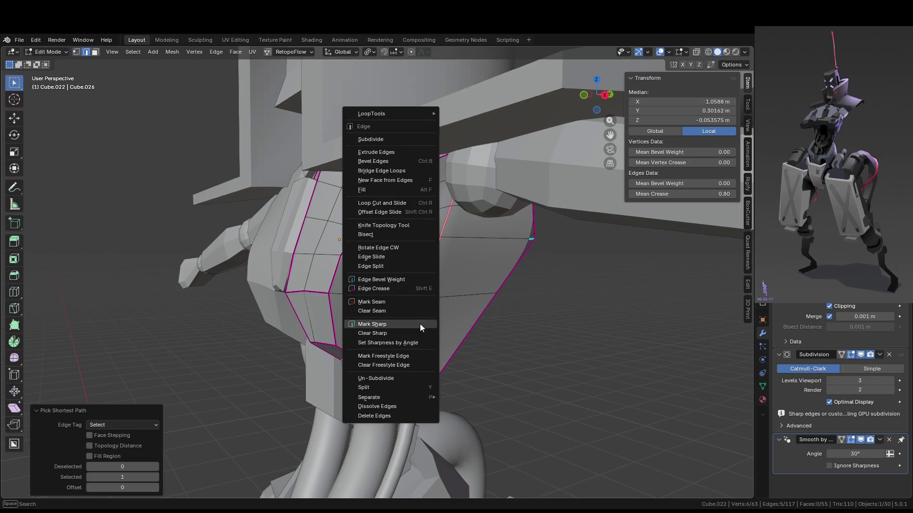
pyautogui.click(392, 325)
# Select the plate's two top boundary edges, then dismiss the edge options unchanged.
pyautogui.press('Tab')
pyautogui.moveTo(474, 343)
pyautogui.mouseDown(button='middle')
pyautogui.moveTo(543, 336)
pyautogui.moveTo(540, 307)
pyautogui.moveTo(465, 328)
pyautogui.moveTo(523, 328)
pyautogui.moveTo(537, 313)
pyautogui.moveTo(517, 324)
pyautogui.mouseUp(button='middle')
pyautogui.moveTo(531, 332)
pyautogui.mouseDown(button='middle')
pyautogui.moveTo(568, 352)
pyautogui.moveTo(572, 371)
pyautogui.mouseUp(button='middle')
pyautogui.press('Tab')
pyautogui.moveTo(469, 262); pyautogui.dragTo(465, 203, button='middle')
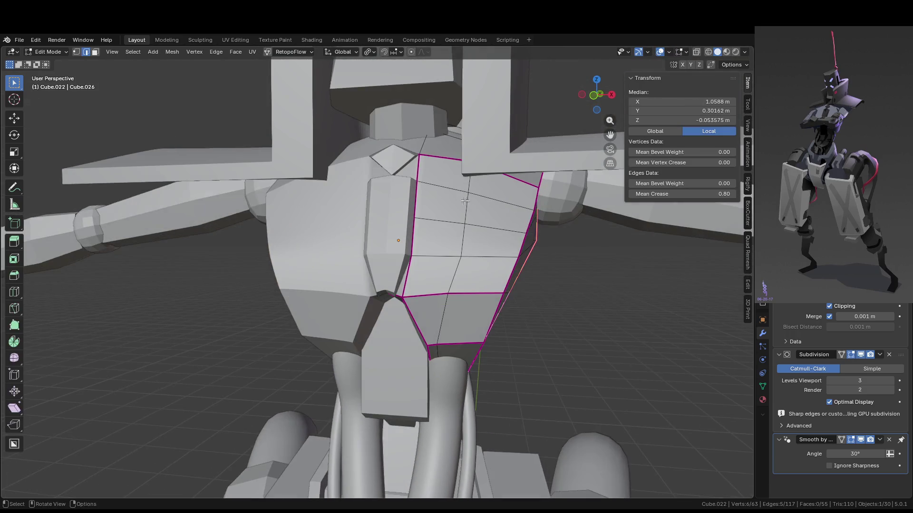
pyautogui.click(447, 163)
pyautogui.keyDown('ctrl'); pyautogui.click(526, 185); pyautogui.keyUp('ctrl')
pyautogui.rightClick(526, 186)
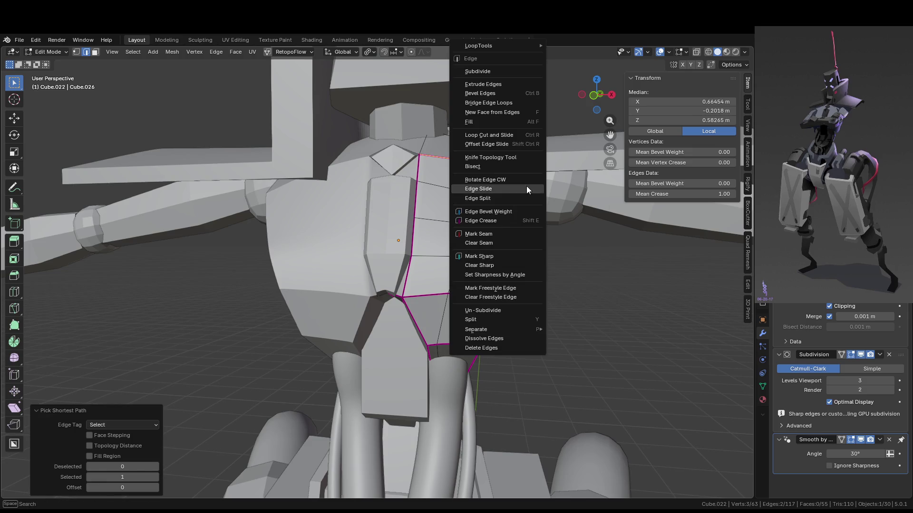
pyautogui.press('Escape')
pyautogui.press('Tab')
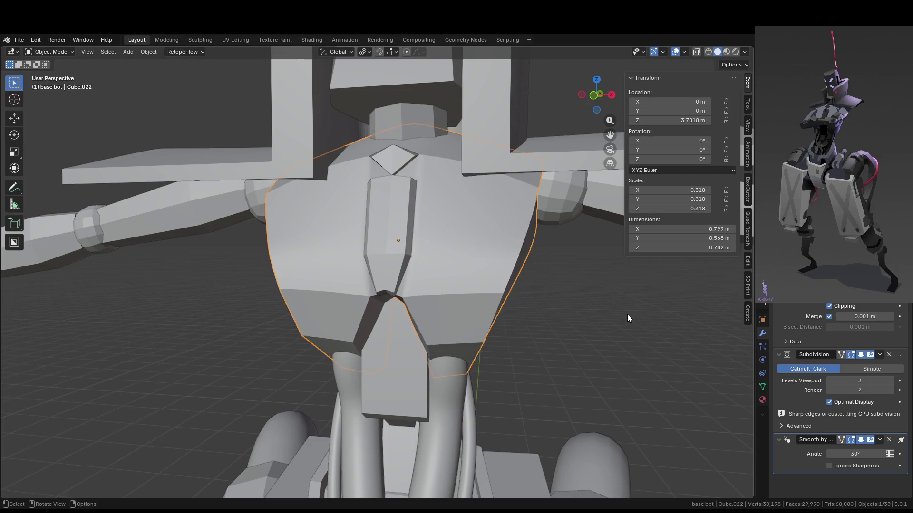
# Select all edges with the same crease via Select Similar and mark them sharp.
pyautogui.press('Tab')
pyautogui.click(484, 285)
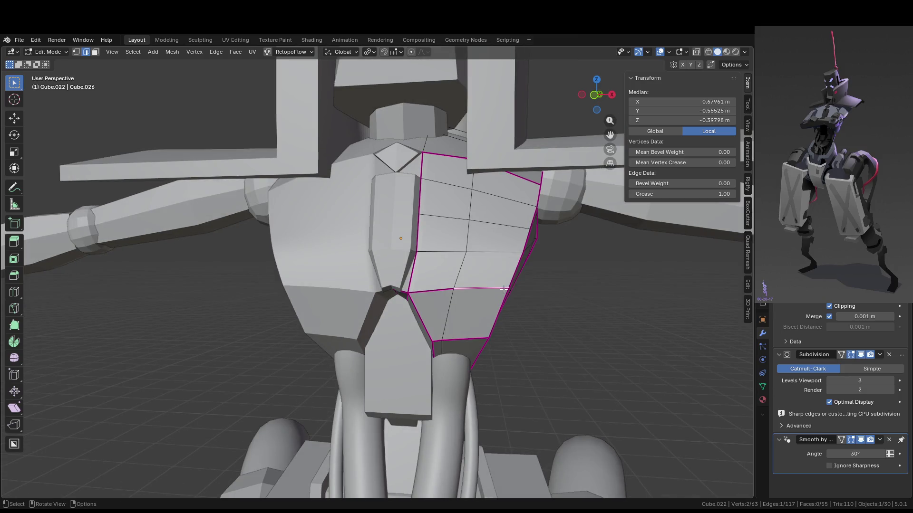
pyautogui.hotkey('shift', 'g')
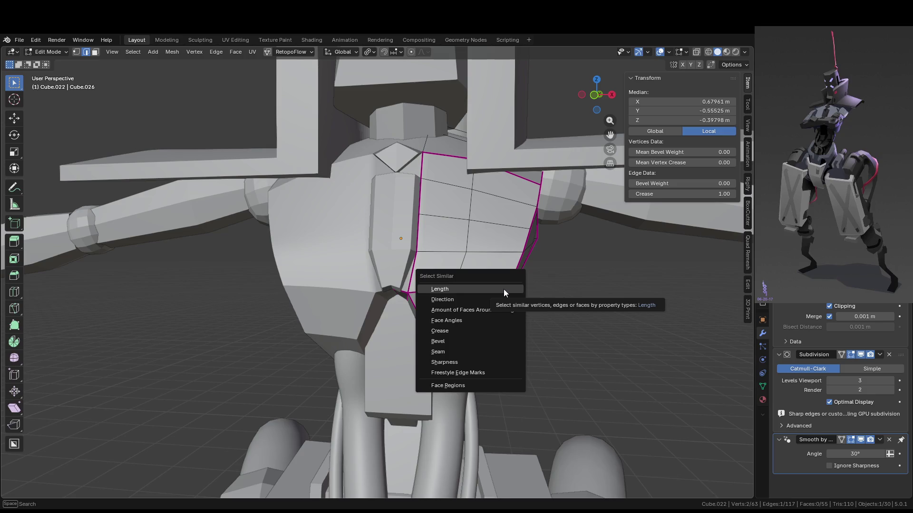
pyautogui.click(475, 329)
pyautogui.moveTo(475, 329)
pyautogui.mouseDown(button='middle')
pyautogui.moveTo(520, 292)
pyautogui.moveTo(484, 246)
pyautogui.mouseUp(button='middle')
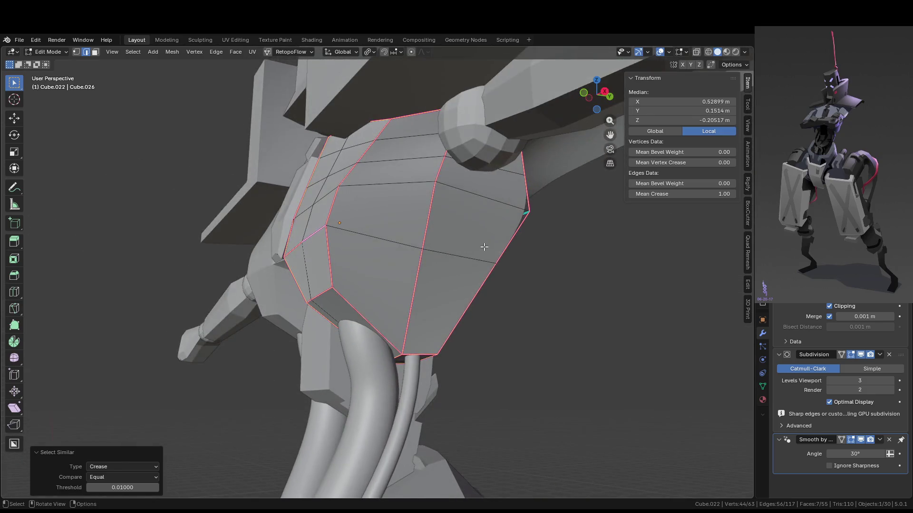
pyautogui.hotkey('ctrl', 'e')
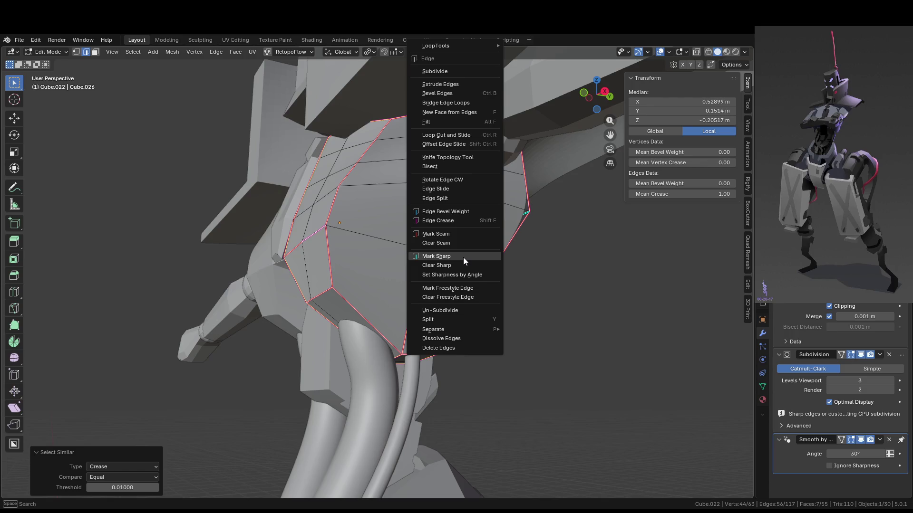
pyautogui.click(463, 258)
pyautogui.press('Tab')
pyautogui.moveTo(542, 320)
pyautogui.mouseDown(button='middle')
pyautogui.moveTo(546, 356)
pyautogui.moveTo(589, 384)
pyautogui.moveTo(446, 339)
pyautogui.moveTo(366, 344)
pyautogui.moveTo(320, 366)
pyautogui.moveTo(434, 346)
pyautogui.moveTo(574, 360)
pyautogui.moveTo(570, 384)
pyautogui.moveTo(439, 347)
pyautogui.mouseUp(button='middle')
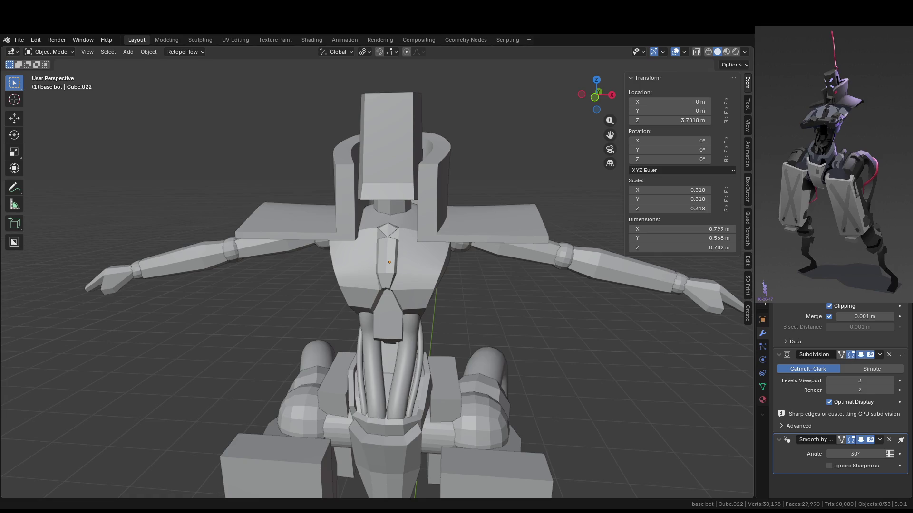
# Select the hip joint piece and apply Shade Auto Smooth to it.
pyautogui.moveTo(600, 288)
pyautogui.mouseDown(button='middle')
pyautogui.moveTo(546, 286)
pyautogui.moveTo(589, 262)
pyautogui.mouseUp(button='middle')
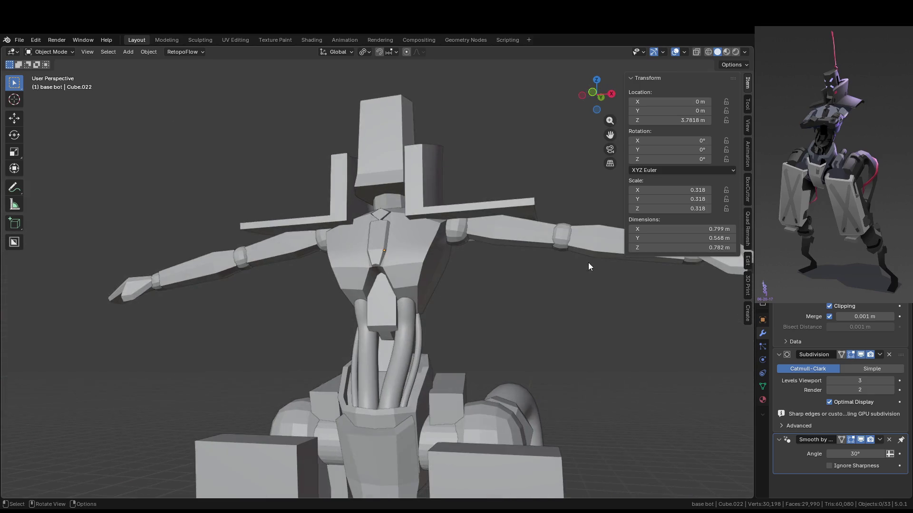
pyautogui.moveTo(497, 262)
pyautogui.mouseDown(button='middle')
pyautogui.moveTo(535, 302)
pyautogui.moveTo(503, 264)
pyautogui.moveTo(488, 212)
pyautogui.moveTo(459, 304)
pyautogui.moveTo(462, 225)
pyautogui.moveTo(442, 267)
pyautogui.moveTo(484, 282)
pyautogui.moveTo(499, 305)
pyautogui.mouseUp(button='middle')
pyautogui.scroll(-3, 499, 306)
pyautogui.moveTo(442, 316)
pyautogui.mouseDown(button='middle')
pyautogui.moveTo(429, 315)
pyautogui.moveTo(529, 329)
pyautogui.mouseUp(button='middle')
pyautogui.moveTo(486, 309)
pyautogui.mouseDown(button='middle')
pyautogui.moveTo(429, 355)
pyautogui.moveTo(405, 275)
pyautogui.mouseUp(button='middle')
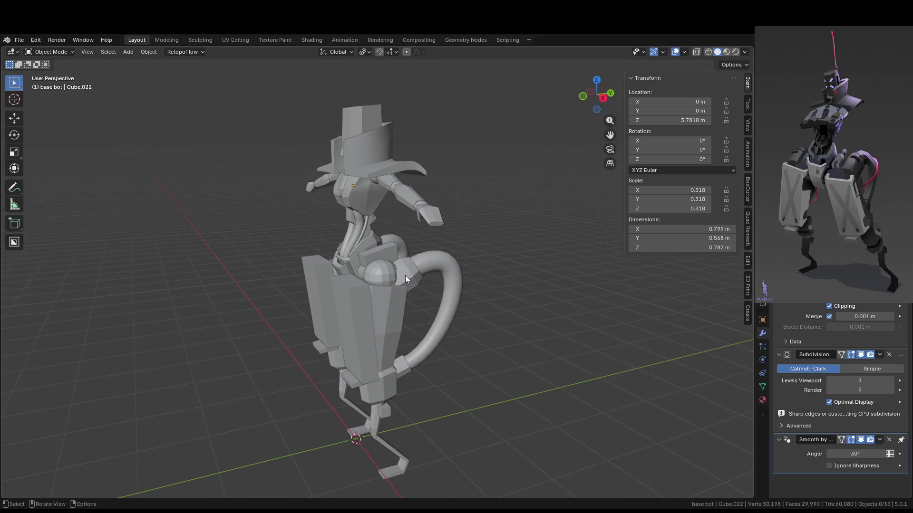
pyautogui.click(405, 275)
pyautogui.scroll(5, 453, 317)
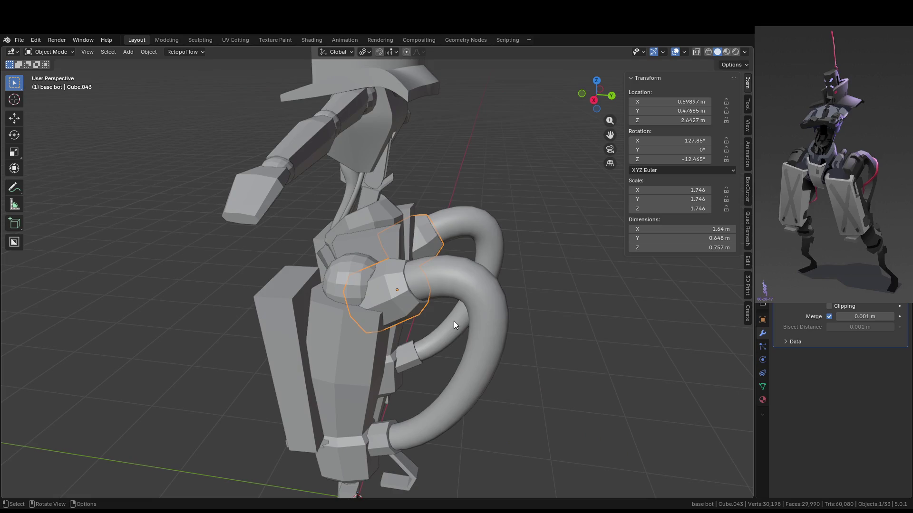
pyautogui.scroll(2, 453, 320)
pyautogui.rightClick(413, 316)
pyautogui.click(415, 313)
# Inspect the hip joint's shading, then undo its auto smoothing.
pyautogui.moveTo(424, 318)
pyautogui.mouseDown(button='middle')
pyautogui.moveTo(411, 357)
pyautogui.moveTo(430, 343)
pyautogui.mouseUp(button='middle')
pyautogui.scroll(2, 430, 344)
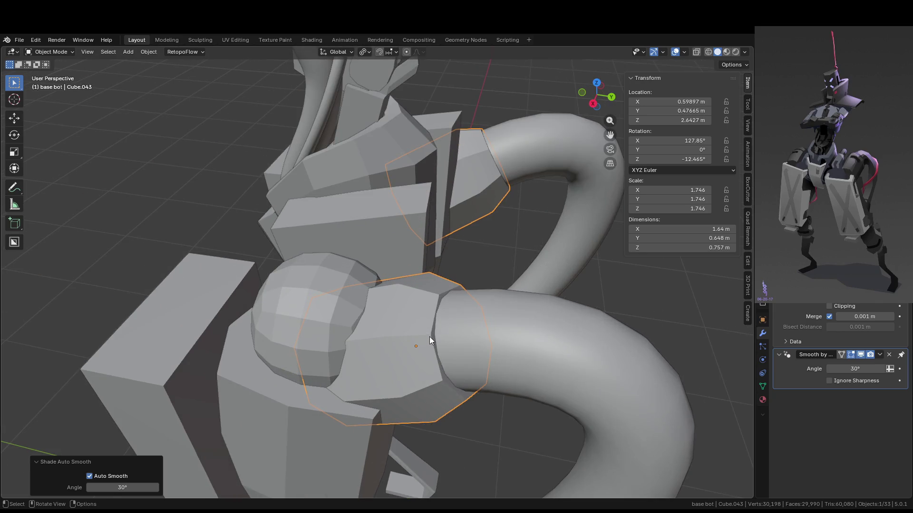
pyautogui.moveTo(429, 338)
pyautogui.mouseDown(button='middle')
pyautogui.moveTo(438, 312)
pyautogui.moveTo(417, 342)
pyautogui.mouseUp(button='middle')
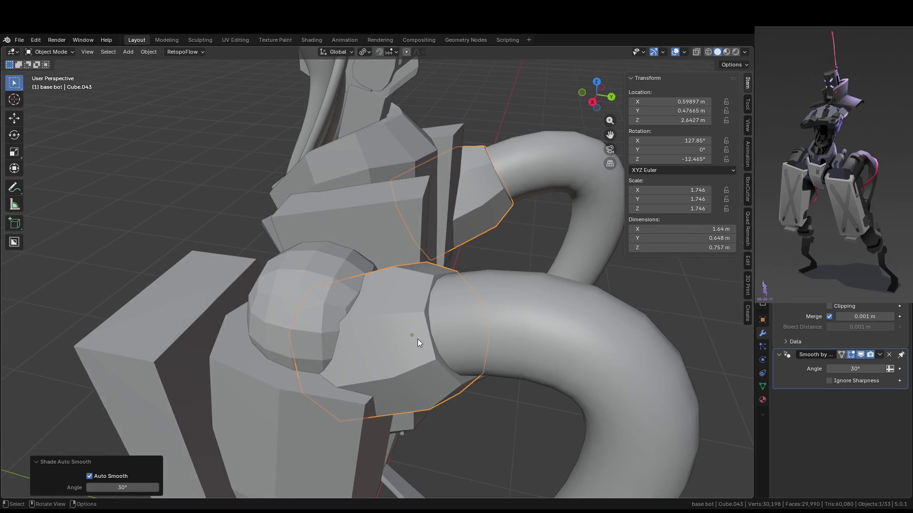
pyautogui.press('Tab')
pyautogui.press('Tab')
pyautogui.press('Tab')
pyautogui.press('Tab')
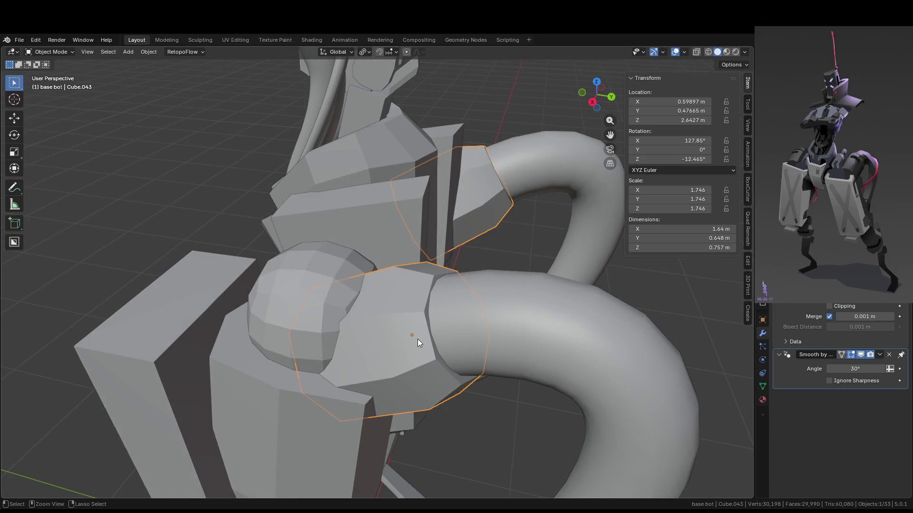
pyautogui.hotkey('ctrl', 'z')
# Select the five hip and thigh pieces together.
pyautogui.scroll(-5, 418, 339)
pyautogui.moveTo(570, 326)
pyautogui.mouseDown(button='middle')
pyautogui.moveTo(584, 299)
pyautogui.moveTo(550, 385)
pyautogui.moveTo(527, 332)
pyautogui.moveTo(480, 319)
pyautogui.moveTo(409, 321)
pyautogui.moveTo(418, 290)
pyautogui.moveTo(329, 257)
pyautogui.moveTo(374, 253)
pyautogui.mouseUp(button='middle')
pyautogui.click(585, 299)
pyautogui.click(374, 253)
# Box-select the tube curve around the hips, then deselect everything.
pyautogui.press('b')
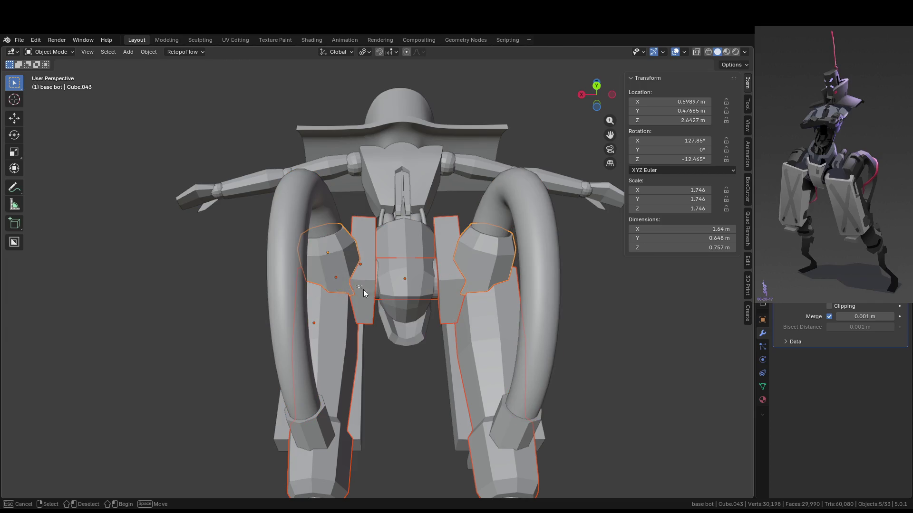
pyautogui.keyDown('shift'); pyautogui.moveTo(329, 311); pyautogui.dragTo(361, 333); pyautogui.keyUp('shift')
pyautogui.moveTo(424, 351)
pyautogui.mouseDown(button='middle')
pyautogui.moveTo(519, 338)
pyautogui.moveTo(565, 349)
pyautogui.moveTo(609, 275)
pyautogui.moveTo(494, 331)
pyautogui.moveTo(457, 173)
pyautogui.mouseUp(button='middle')
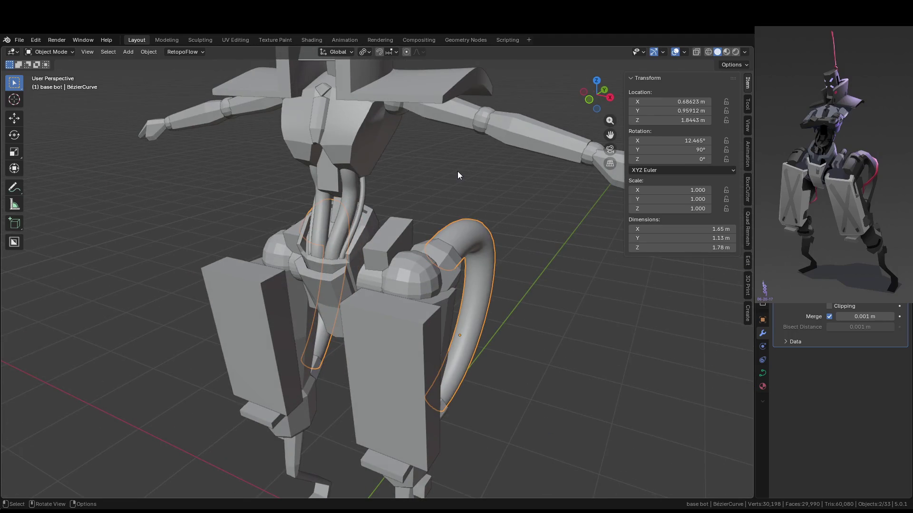
pyautogui.hotkey('alt', 'a')
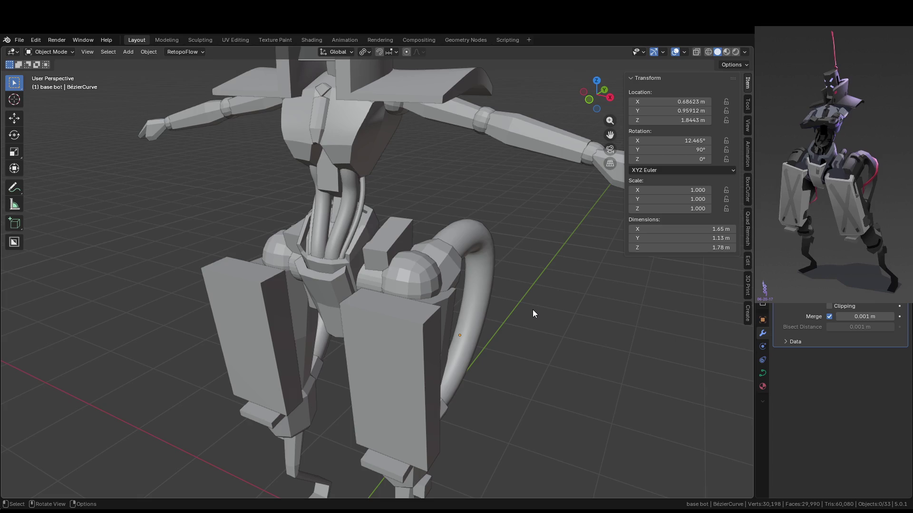
# Orbit to a frontal view and select the right upper arm Cube.026.
pyautogui.moveTo(532, 314)
pyautogui.mouseDown(button='middle')
pyautogui.moveTo(533, 203)
pyautogui.moveTo(520, 176)
pyautogui.moveTo(457, 231)
pyautogui.moveTo(444, 279)
pyautogui.moveTo(327, 328)
pyautogui.moveTo(431, 190)
pyautogui.moveTo(467, 353)
pyautogui.mouseUp(button='middle')
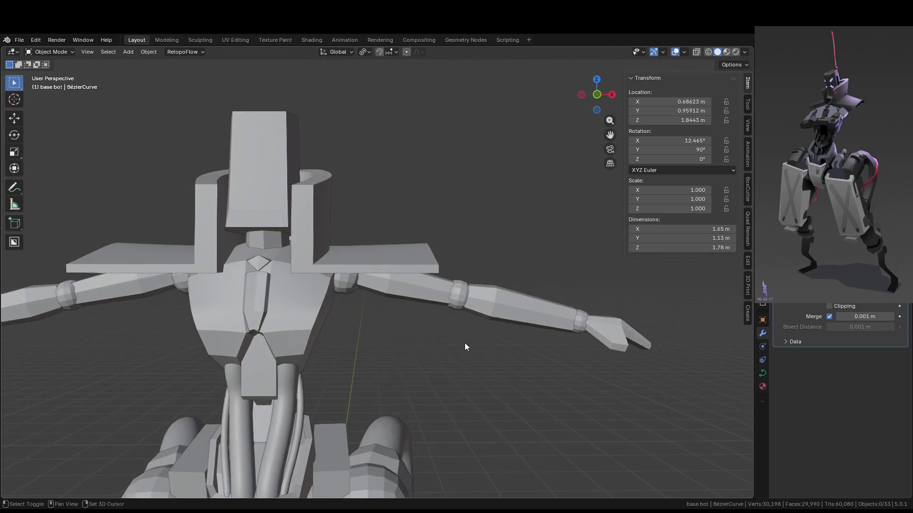
pyautogui.scroll(2, 435, 314)
pyautogui.moveTo(364, 316)
pyautogui.mouseDown(button='middle')
pyautogui.moveTo(366, 364)
pyautogui.moveTo(379, 357)
pyautogui.moveTo(336, 369)
pyautogui.moveTo(352, 351)
pyautogui.mouseUp(button='middle')
pyautogui.click(428, 281)
pyautogui.scroll(2, 431, 286)
pyautogui.scroll(-1, 434, 290)
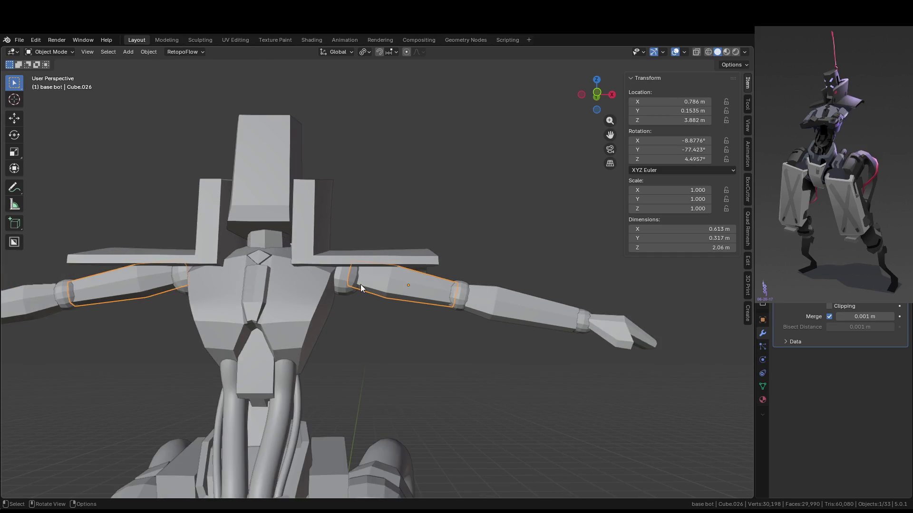
pyautogui.click(511, 316)
pyautogui.click(398, 272)
# Switch the right upper arm into Edit Mode.
pyautogui.moveTo(398, 270); pyautogui.dragTo(435, 314, button='middle')
pyautogui.scroll(2, 436, 314)
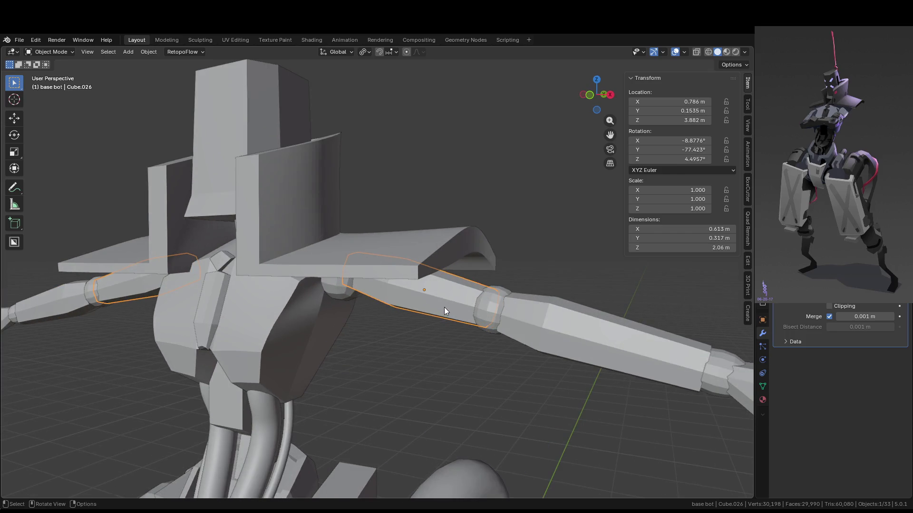
pyautogui.moveTo(444, 310); pyautogui.dragTo(442, 308, button='middle')
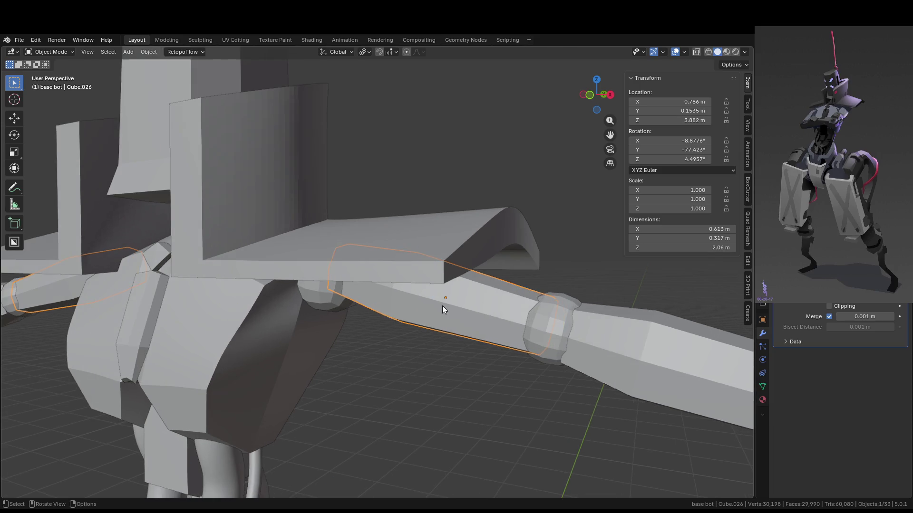
pyautogui.press('Tab')
pyautogui.scroll(-5, 471, 284)
pyautogui.scroll(4, 471, 284)
pyautogui.scroll(2, 471, 285)
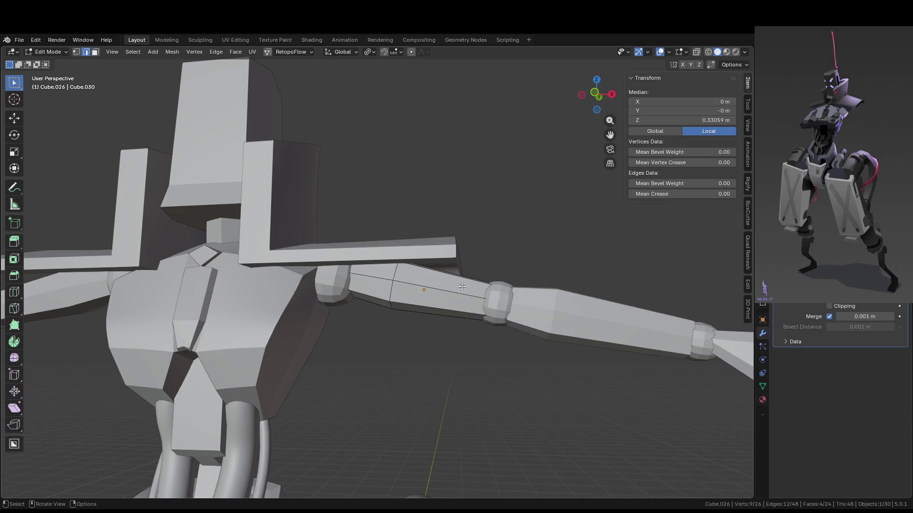
# Isolate the arm in Local view and scale its end face up by 1.386 in face mode.
pyautogui.moveTo(462, 286); pyautogui.dragTo(455, 302, button='middle')
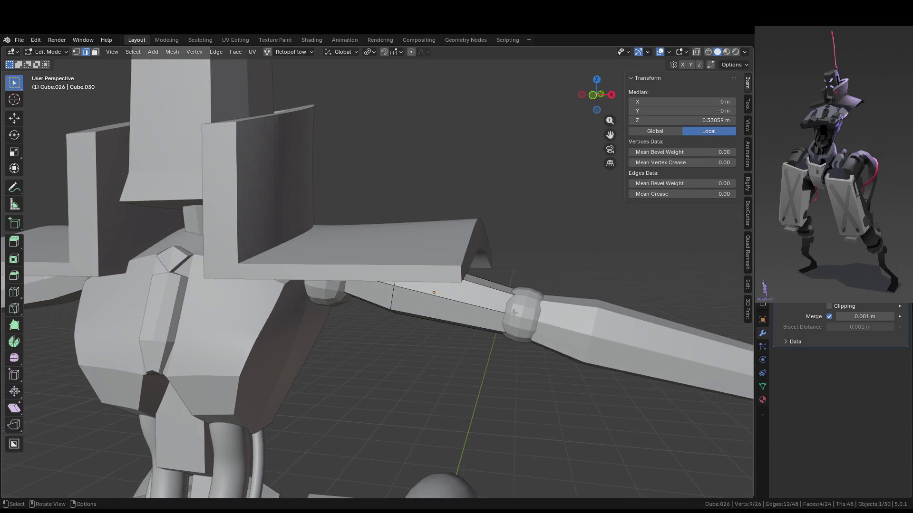
pyautogui.press('KP_Divide')
pyautogui.press('3')
pyautogui.moveTo(507, 289); pyautogui.dragTo(542, 304, button='middle')
pyautogui.press('s')
pyautogui.click(549, 321)
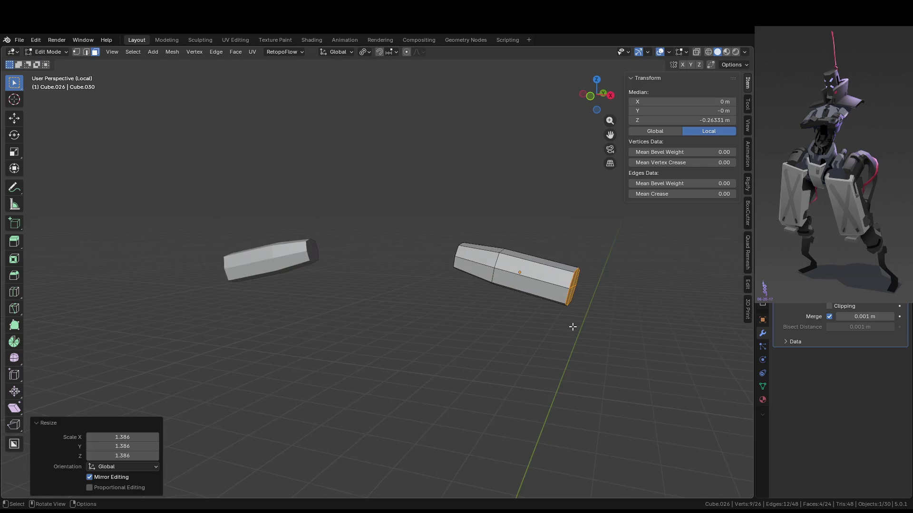
# Back in the full view, scale up the face loop near the shoulder by about 1.24.
pyautogui.press('KP_Divide')
pyautogui.scroll(-2, 572, 327)
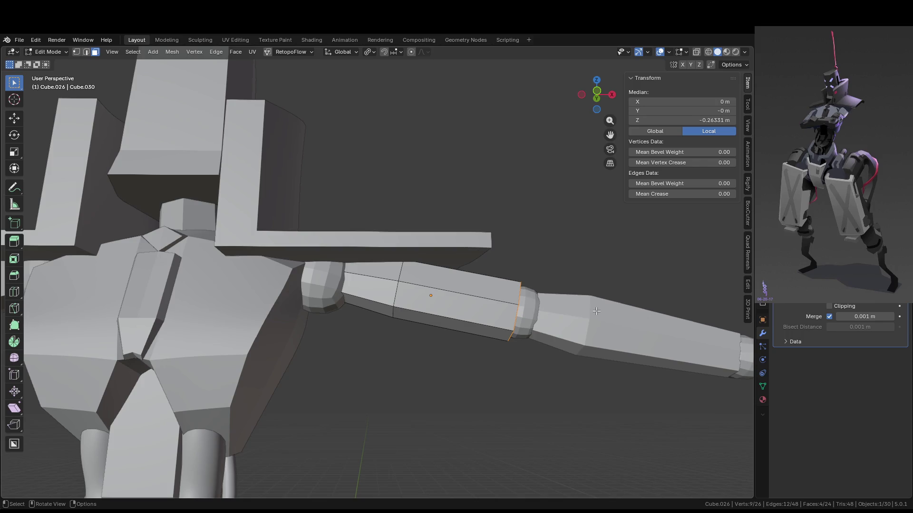
pyautogui.keyDown('alt'); pyautogui.click(396, 286); pyautogui.keyUp('alt')
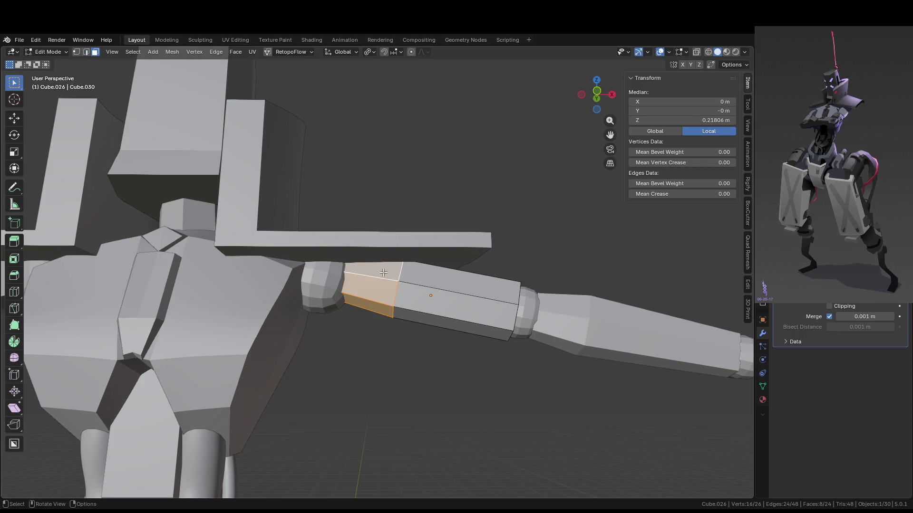
pyautogui.press('s')
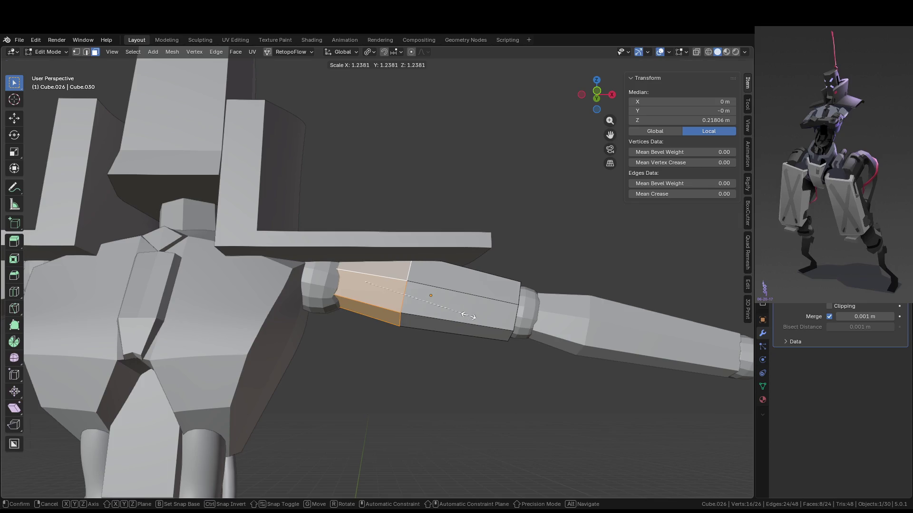
pyautogui.click(465, 314)
# Exit Edit Mode, frame the arm, and deselect it.
pyautogui.press('Tab')
pyautogui.press('KP_Decimal')
pyautogui.click(471, 339)
pyautogui.moveTo(472, 338); pyautogui.dragTo(438, 319, button='middle')
pyautogui.scroll(3, 452, 319)
pyautogui.scroll(4, 470, 324)
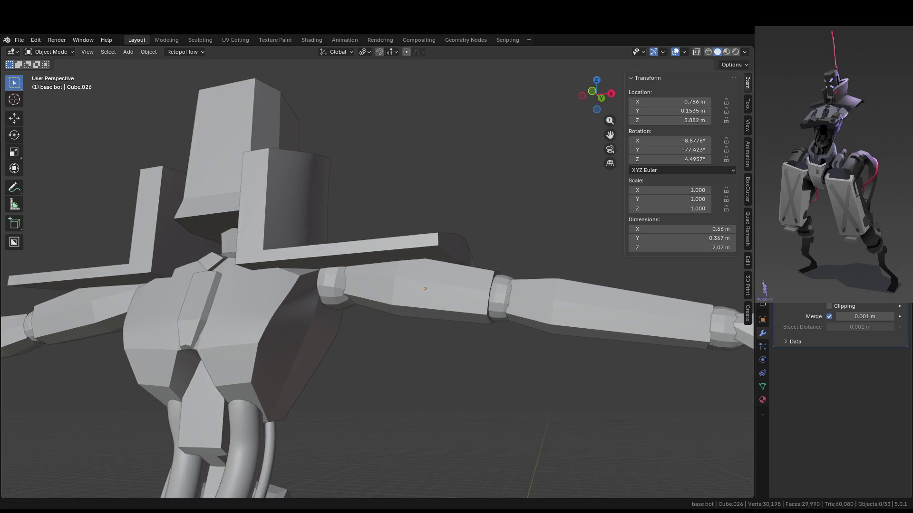
pyautogui.scroll(3, 412, 287)
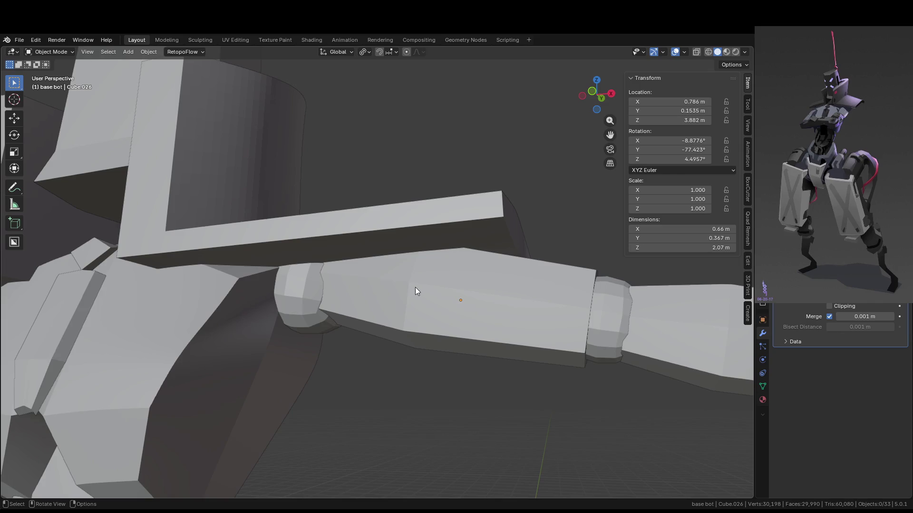
# Edge-slide a loop along the upper arm.
pyautogui.press('Tab')
pyautogui.rightClick(418, 285)
pyautogui.press('Escape')
pyautogui.keyDown('alt'); pyautogui.click(416, 268); pyautogui.keyUp('alt')
pyautogui.press('g')
pyautogui.press('g')
pyautogui.moveTo(558, 319)
pyautogui.mouseDown(button='middle')
pyautogui.moveTo(558, 327)
pyautogui.moveTo(457, 309)
pyautogui.mouseUp(button='middle')
pyautogui.click(558, 327)
# Scale up the elbow joint loop and return to Object Mode.
pyautogui.keyDown('alt'); pyautogui.click(457, 309); pyautogui.keyUp('alt')
pyautogui.moveTo(523, 342); pyautogui.dragTo(600, 350, button='middle')
pyautogui.press('s')
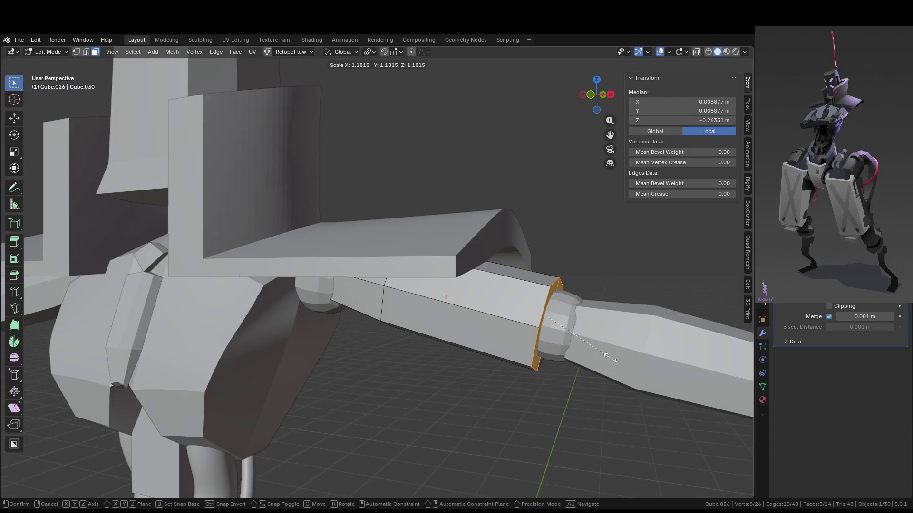
pyautogui.click(527, 354)
pyautogui.scroll(-4, 527, 354)
pyautogui.press('Tab')
# Apply Shade Auto Smooth (30°) to the upper arm.
pyautogui.moveTo(527, 353)
pyautogui.mouseDown(button='middle')
pyautogui.moveTo(569, 350)
pyautogui.moveTo(569, 341)
pyautogui.moveTo(517, 341)
pyautogui.moveTo(479, 412)
pyautogui.moveTo(404, 366)
pyautogui.moveTo(323, 366)
pyautogui.moveTo(476, 372)
pyautogui.moveTo(483, 348)
pyautogui.moveTo(462, 356)
pyautogui.moveTo(401, 321)
pyautogui.moveTo(414, 308)
pyautogui.mouseUp(button='middle')
pyautogui.click(568, 341)
pyautogui.click(517, 341)
pyautogui.scroll(4, 413, 307)
pyautogui.click(436, 293)
pyautogui.rightClick(434, 292)
pyautogui.click(435, 293)
pyautogui.moveTo(488, 318); pyautogui.dragTo(496, 306, button='middle')
pyautogui.hotkey('ctrl', 'z')
pyautogui.hotkey('ctrl', 'z')
pyautogui.hotkey('ctrl', 'z')
pyautogui.moveTo(491, 381)
pyautogui.mouseDown(button='middle')
pyautogui.moveTo(506, 324)
pyautogui.moveTo(504, 342)
pyautogui.moveTo(452, 277)
pyautogui.moveTo(438, 321)
pyautogui.moveTo(350, 329)
pyautogui.moveTo(510, 326)
pyautogui.moveTo(605, 277)
pyautogui.moveTo(569, 301)
pyautogui.moveTo(537, 301)
pyautogui.mouseUp(button='middle')
# Re-enter Edit Mode in Local view and select a corner vertex at the arm's end.
pyautogui.click(447, 278)
pyautogui.press('Tab')
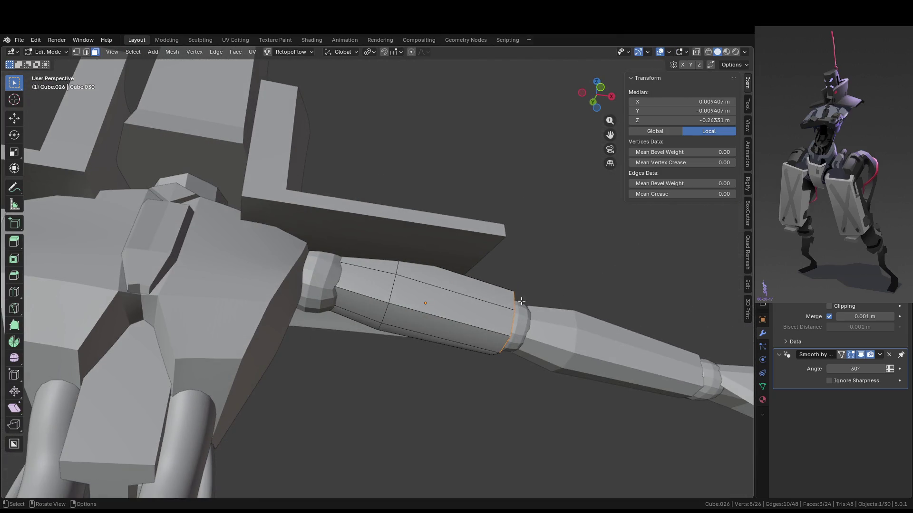
pyautogui.scroll(-2, 375, 297)
pyautogui.press('KP_Divide')
pyautogui.moveTo(431, 276)
pyautogui.mouseDown(button='middle')
pyautogui.moveTo(440, 237)
pyautogui.moveTo(452, 261)
pyautogui.mouseUp(button='middle')
pyautogui.press('1')
pyautogui.click(485, 212)
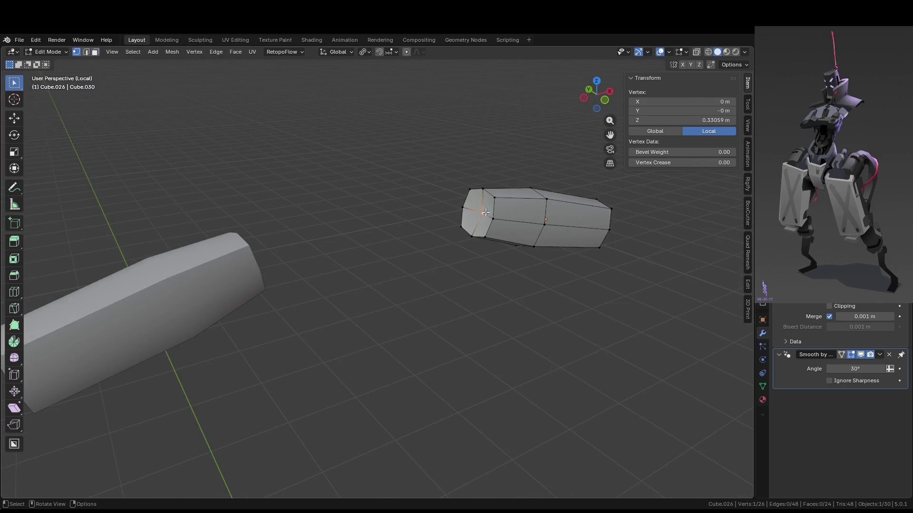
pyautogui.moveTo(610, 236); pyautogui.dragTo(592, 240, button='middle')
# Move the end vertex along X and slide two vertices along their edges (factor 0.358).
pyautogui.press('g')
pyautogui.press('x')
pyautogui.click(591, 241)
pyautogui.press('g')
pyautogui.press('g')
pyautogui.click(605, 235)
pyautogui.moveTo(605, 235)
pyautogui.mouseDown(button='middle')
pyautogui.moveTo(601, 246)
pyautogui.moveTo(684, 259)
pyautogui.moveTo(566, 220)
pyautogui.moveTo(521, 222)
pyautogui.moveTo(588, 283)
pyautogui.mouseUp(button='middle')
pyautogui.press('g')
pyautogui.press('g')
pyautogui.click(602, 245)
# Move the vertex -0.03501 m along Y, then leave Local view and Edit Mode.
pyautogui.press('g')
pyautogui.press('y')
pyautogui.click(523, 224)
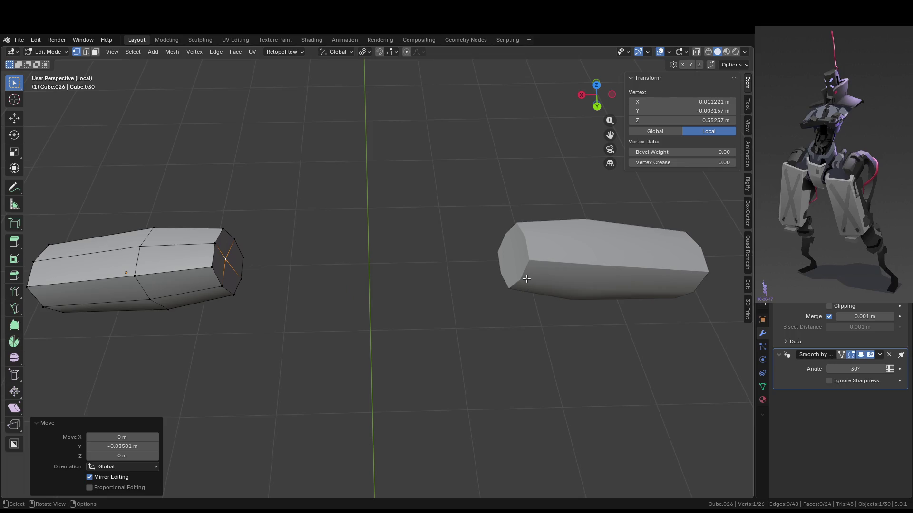
pyautogui.press('KP_Divide')
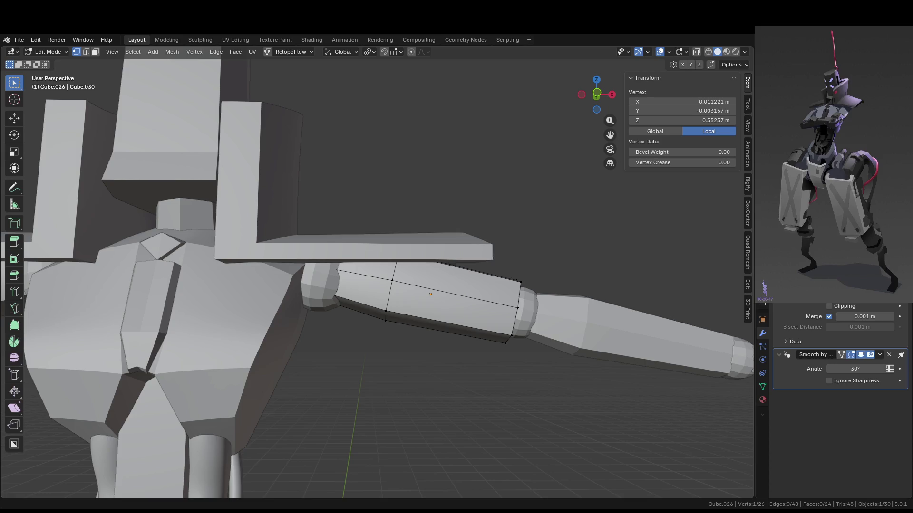
pyautogui.press('Tab')
pyautogui.scroll(-6, 400, 349)
pyautogui.click(438, 334)
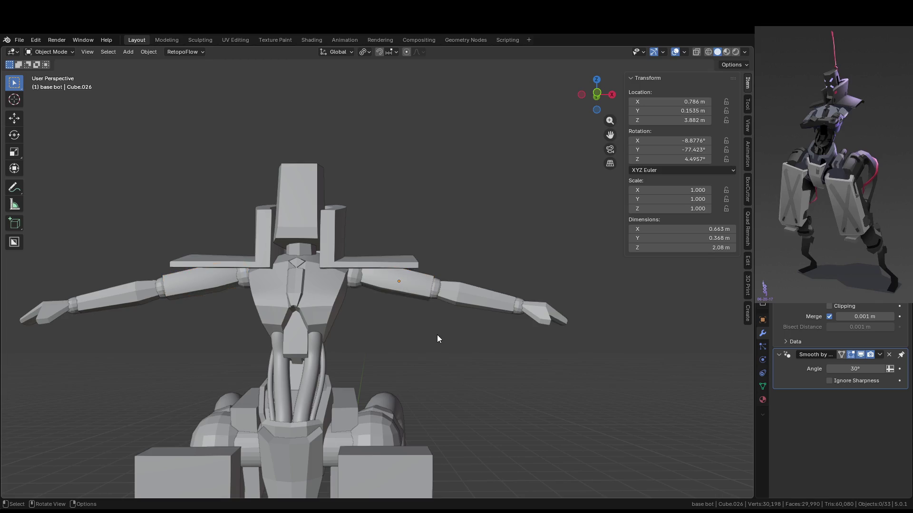
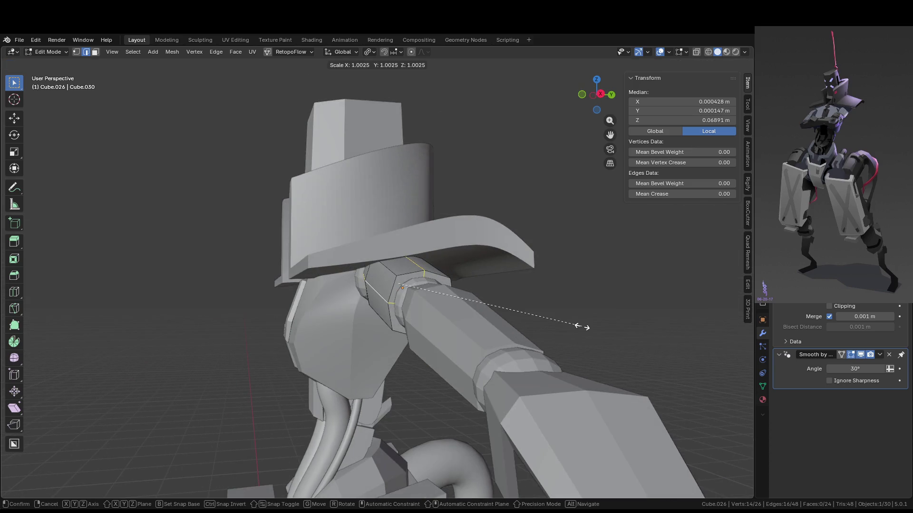
# Shrink the shoulder joint edge loop to 0.895.
pyautogui.click(561, 326)
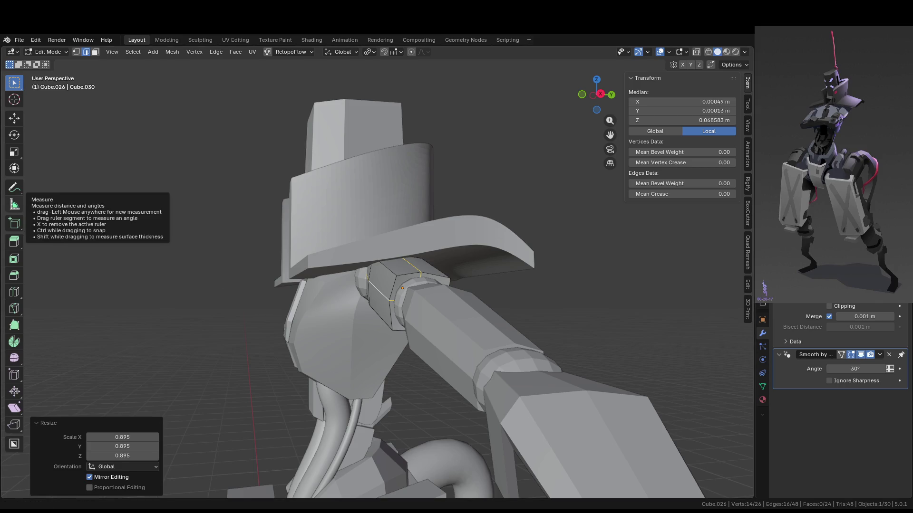
pyautogui.moveTo(333, 309); pyautogui.dragTo(550, 328, button='middle')
pyautogui.hotkey('ctrl', 'z')
# Scale the upper-arm loop to 0.818 with its local Z axis excluded.
pyautogui.press('s')
pyautogui.hotkey('shift', 'z')
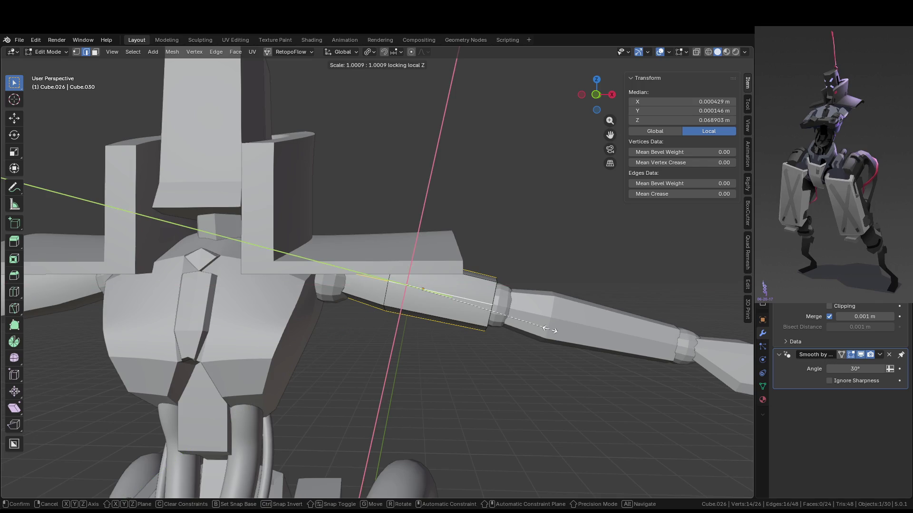
pyautogui.hotkey('shift', 'y')
pyautogui.hotkey('shift', 'y')
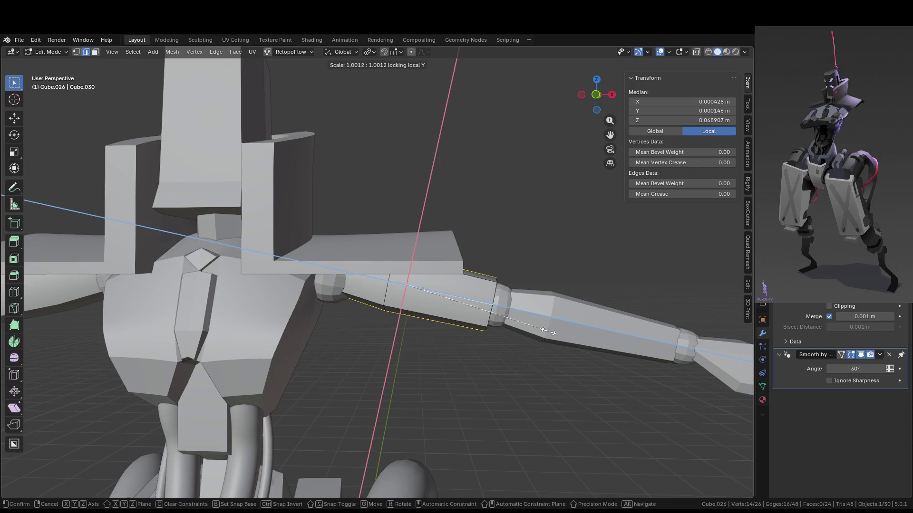
pyautogui.hotkey('shift', 'z')
pyautogui.hotkey('shift', 'z')
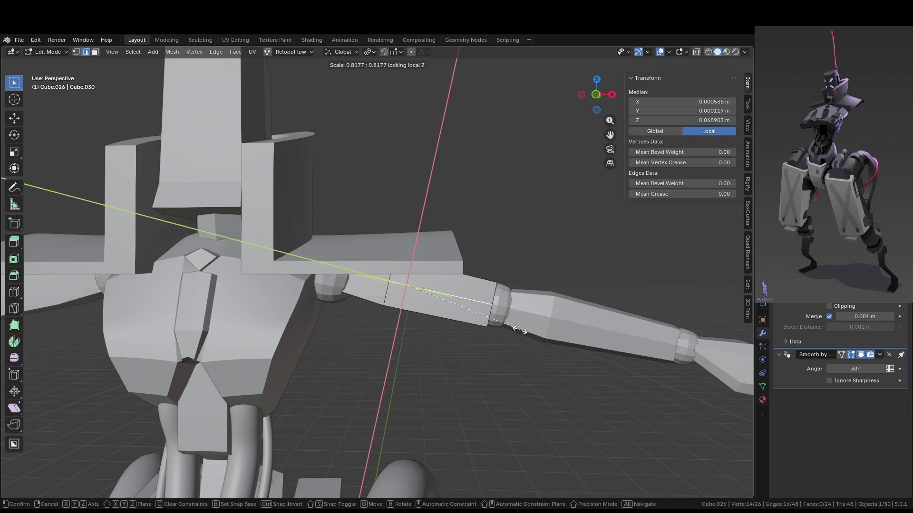
pyautogui.click(522, 330)
pyautogui.moveTo(522, 330)
pyautogui.mouseDown(button='middle')
pyautogui.moveTo(537, 286)
pyautogui.moveTo(593, 275)
pyautogui.moveTo(538, 307)
pyautogui.moveTo(529, 336)
pyautogui.moveTo(446, 331)
pyautogui.moveTo(509, 330)
pyautogui.mouseUp(button='middle')
pyautogui.press('Tab')
pyautogui.hotkey('ctrl', 'z')
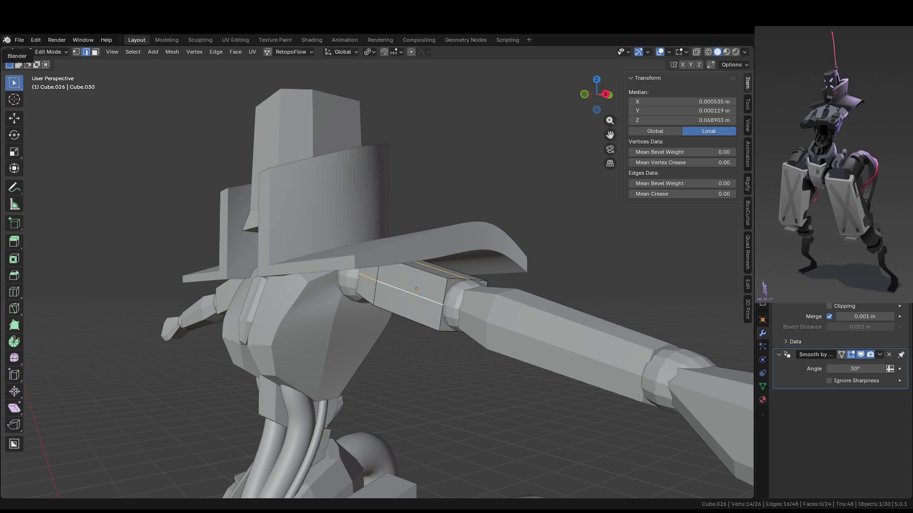
pyautogui.press('Tab')
# Select the upper arm and forearm pieces and bring up the forearm's Object context menu.
pyautogui.moveTo(438, 375)
pyautogui.mouseDown(button='middle')
pyautogui.moveTo(486, 356)
pyautogui.moveTo(469, 332)
pyautogui.mouseUp(button='middle')
pyautogui.scroll(-3, 469, 332)
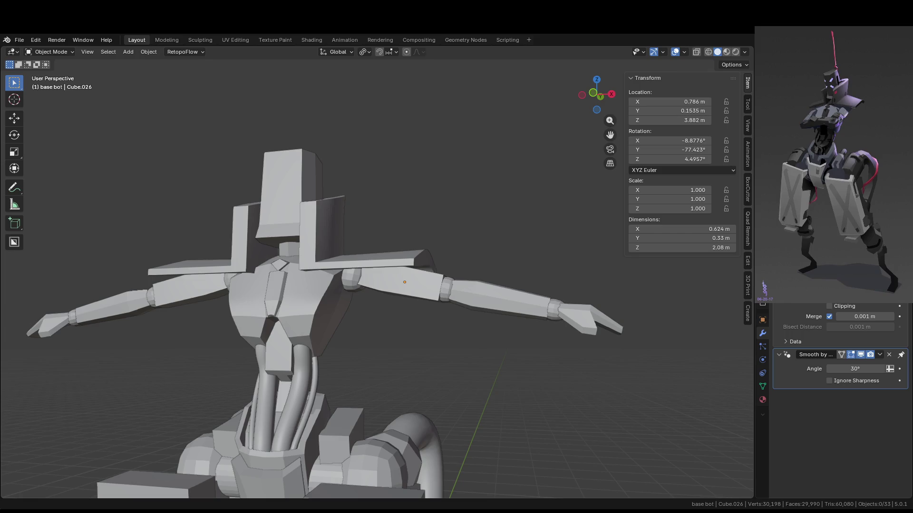
pyautogui.moveTo(332, 314); pyautogui.dragTo(361, 329, button='middle')
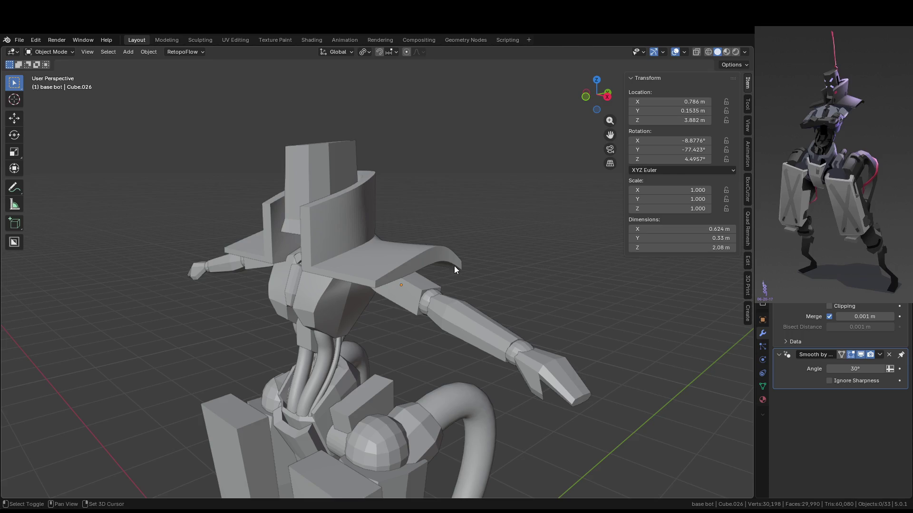
pyautogui.moveTo(452, 265); pyautogui.dragTo(460, 220, button='middle')
pyautogui.moveTo(408, 312)
pyautogui.mouseDown(button='middle')
pyautogui.moveTo(500, 214)
pyautogui.moveTo(449, 166)
pyautogui.mouseUp(button='middle')
pyautogui.click(441, 159)
pyautogui.click(492, 164)
pyautogui.rightClick(500, 167)
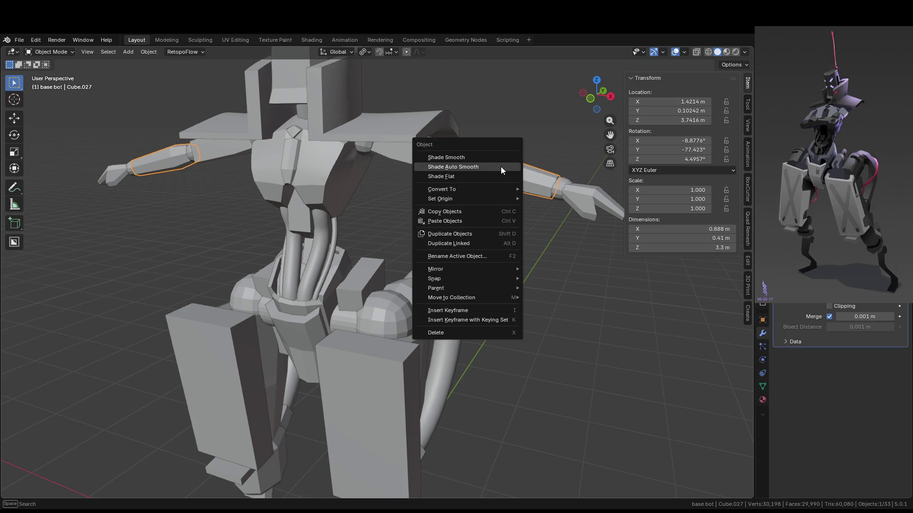
# Apply Shade Auto Smooth to the forearm pieces and inspect the result.
pyautogui.click(500, 166)
pyautogui.moveTo(523, 182)
pyautogui.mouseDown(button='middle')
pyautogui.moveTo(449, 201)
pyautogui.moveTo(415, 201)
pyautogui.moveTo(419, 176)
pyautogui.moveTo(287, 180)
pyautogui.mouseUp(button='middle')
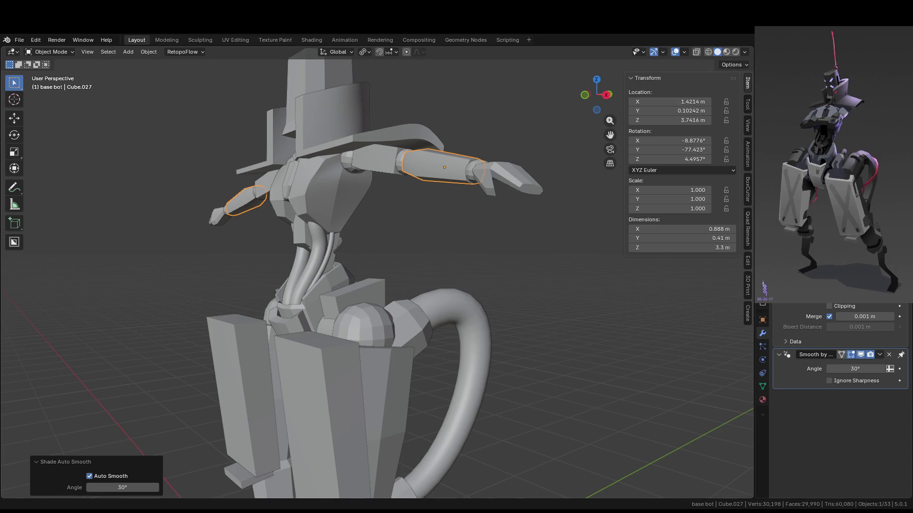
pyautogui.moveTo(422, 152); pyautogui.dragTo(451, 172, button='middle')
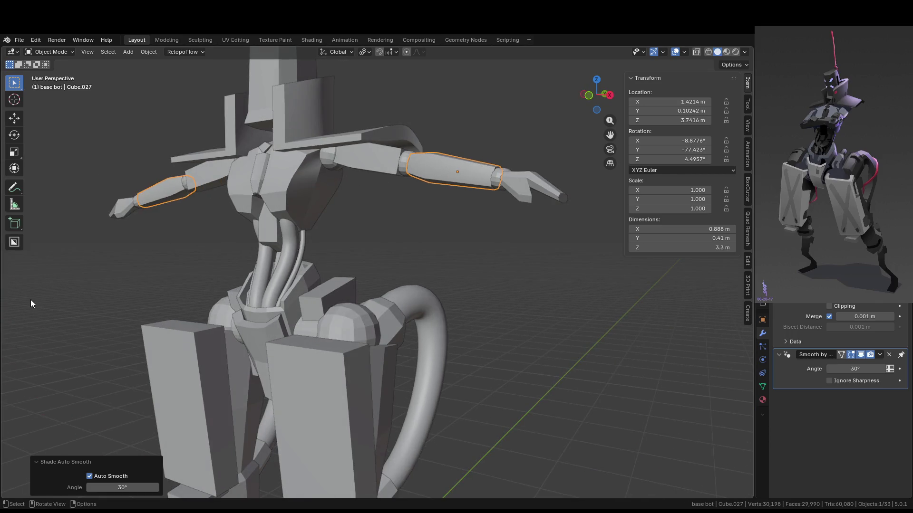
# Select the shoulder joint ring and frame it in the view.
pyautogui.moveTo(400, 242)
pyautogui.mouseDown(button='middle')
pyautogui.moveTo(453, 261)
pyautogui.moveTo(477, 244)
pyautogui.moveTo(389, 235)
pyautogui.moveTo(448, 227)
pyautogui.moveTo(518, 167)
pyautogui.moveTo(461, 148)
pyautogui.moveTo(369, 265)
pyautogui.moveTo(392, 271)
pyautogui.moveTo(457, 236)
pyautogui.moveTo(413, 259)
pyautogui.moveTo(404, 234)
pyautogui.moveTo(483, 253)
pyautogui.mouseUp(button='middle')
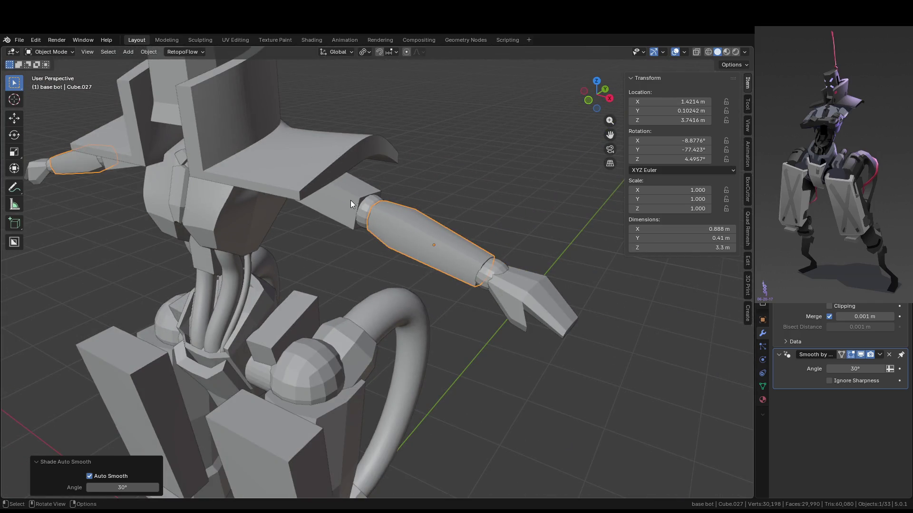
pyautogui.click(366, 206)
pyautogui.press('KP_Decimal')
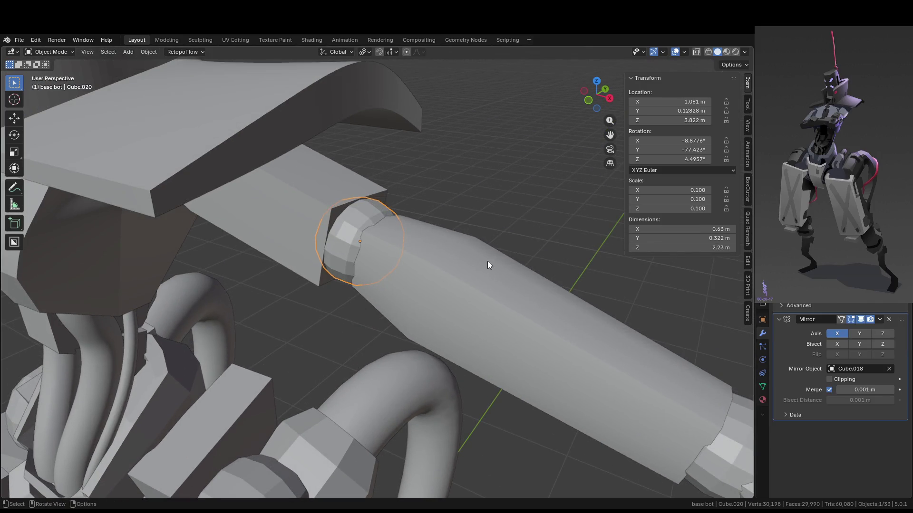
# Hide the shoulder joint ring instead of deleting it.
pyautogui.click(488, 263)
pyautogui.click(343, 232)
pyautogui.moveTo(356, 221)
pyautogui.mouseDown(button='middle')
pyautogui.moveTo(295, 238)
pyautogui.moveTo(351, 235)
pyautogui.mouseUp(button='middle')
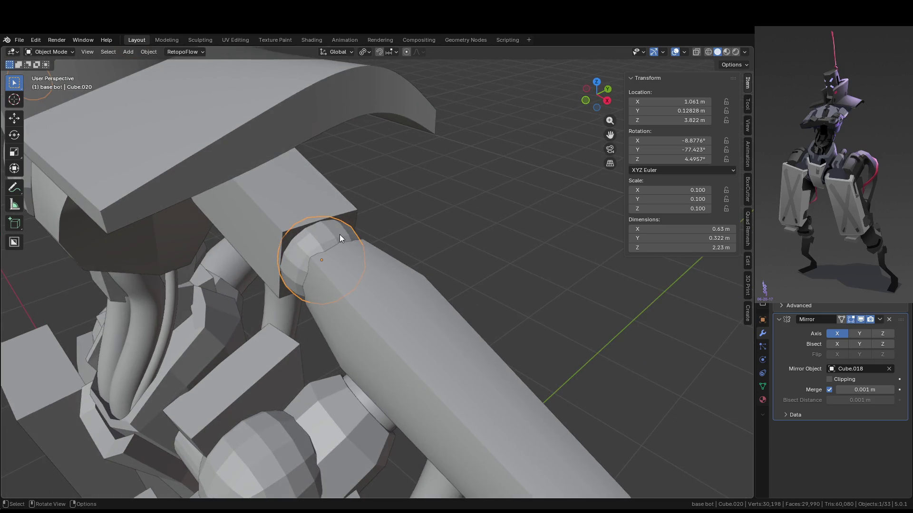
pyautogui.press('x')
pyautogui.click(340, 235)
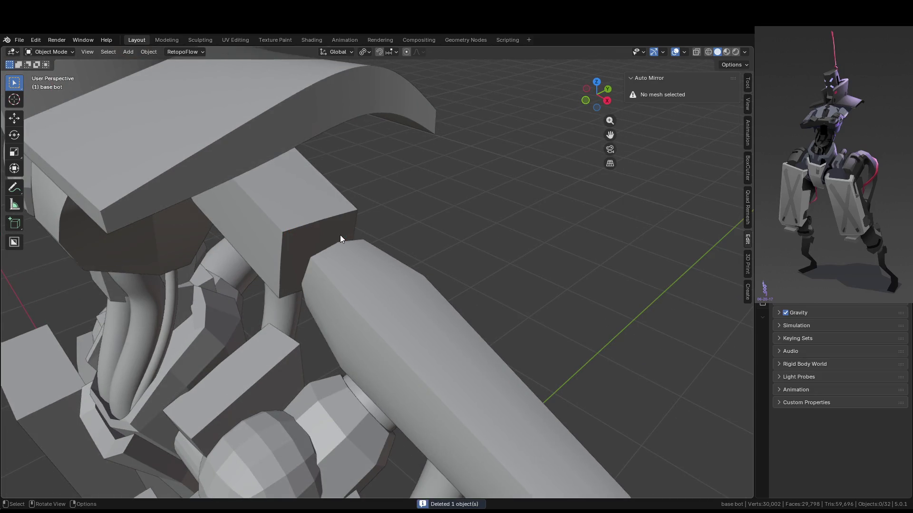
pyautogui.click(310, 230)
pyautogui.hotkey('ctrl', 'z')
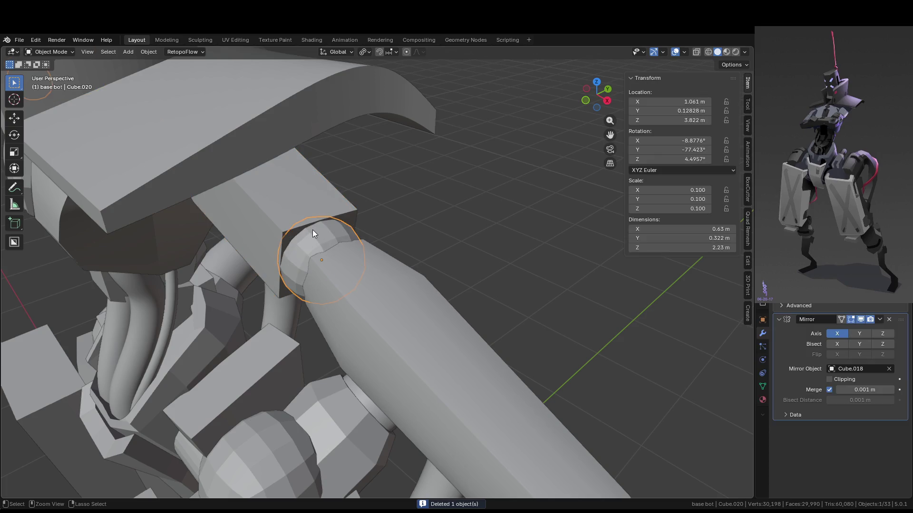
pyautogui.press('h')
# Open the shoulder block behind the ring in Edit Mode for a loop cut.
pyautogui.click(318, 233)
pyautogui.press('Tab')
pyautogui.scroll(3, 275, 233)
pyautogui.hotkey('ctrl', 'r')
# Add an edge loop to the block and trial a 0.107 m end-face extrusion, then undo it.
pyautogui.click(276, 232)
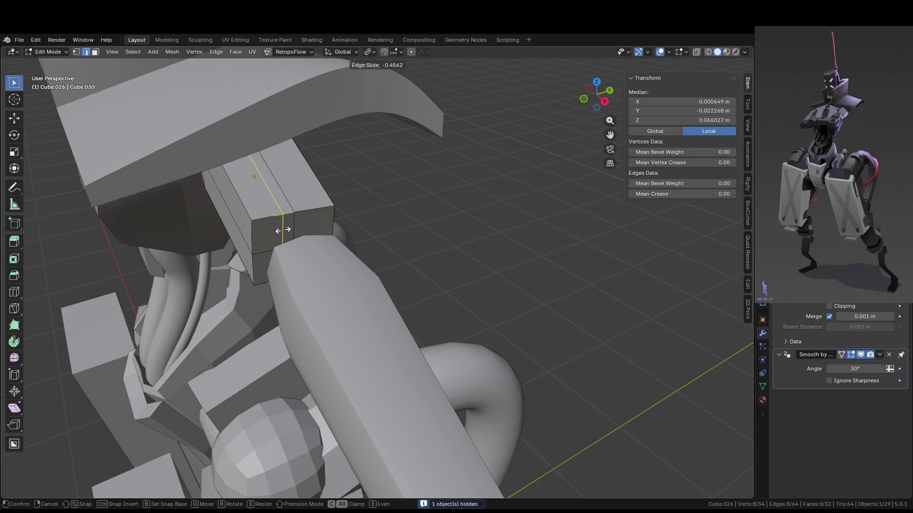
pyautogui.click(281, 230)
pyautogui.press('3')
pyautogui.click(264, 233)
pyautogui.scroll(2, 285, 237)
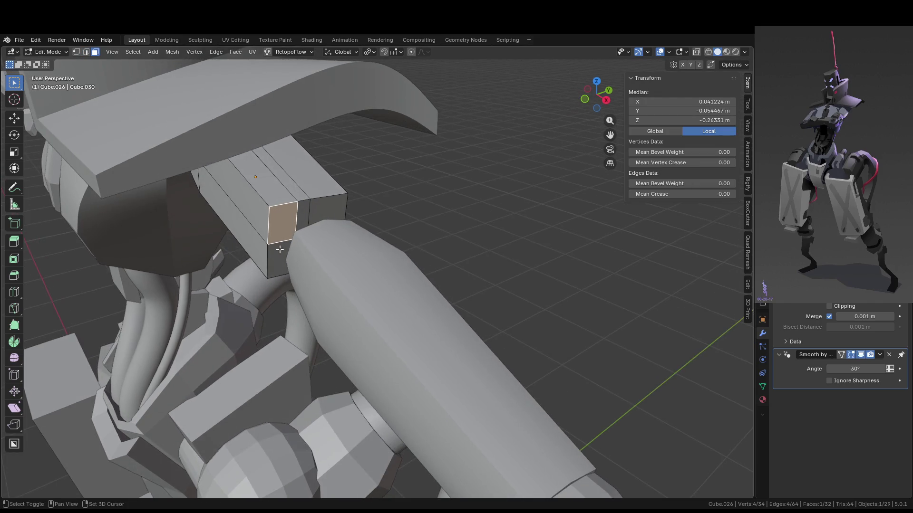
pyautogui.keyDown('shift'); pyautogui.click(285, 252); pyautogui.keyUp('shift')
pyautogui.press('e')
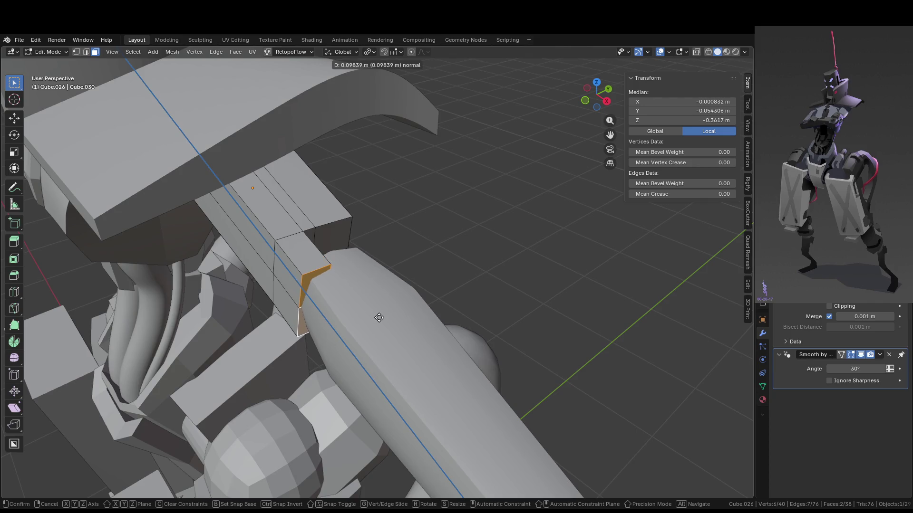
pyautogui.click(381, 321)
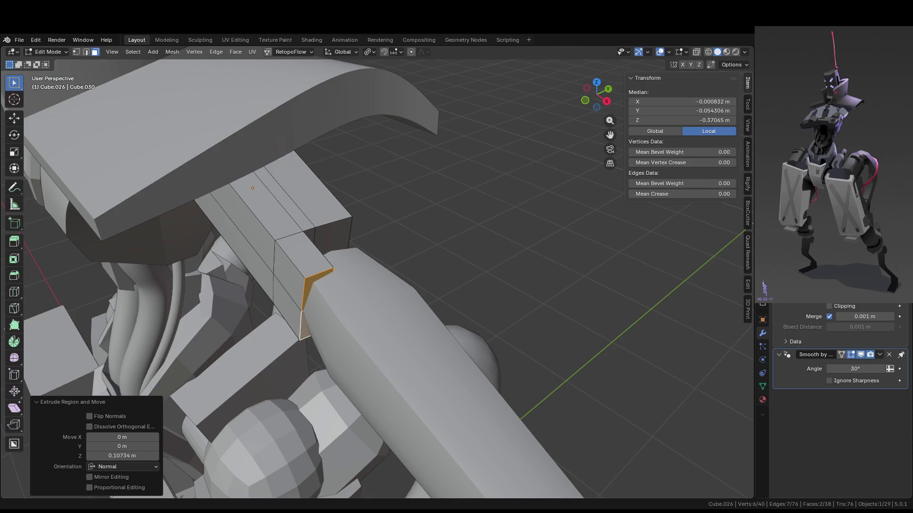
pyautogui.moveTo(392, 295)
pyautogui.mouseDown(button='middle')
pyautogui.moveTo(434, 205)
pyautogui.moveTo(292, 251)
pyautogui.mouseUp(button='middle')
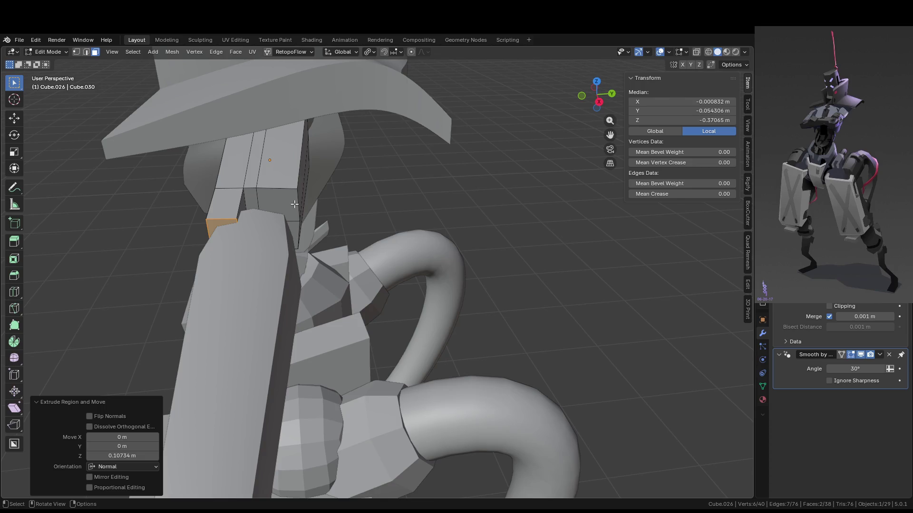
pyautogui.hotkey('ctrl', 'z')
pyautogui.hotkey('ctrl', 'z')
# Slide a new edge loop into place on the shoulder block.
pyautogui.press('2')
pyautogui.keyDown('alt'); pyautogui.click(285, 186); pyautogui.keyUp('alt')
pyautogui.press('g')
pyautogui.press('g')
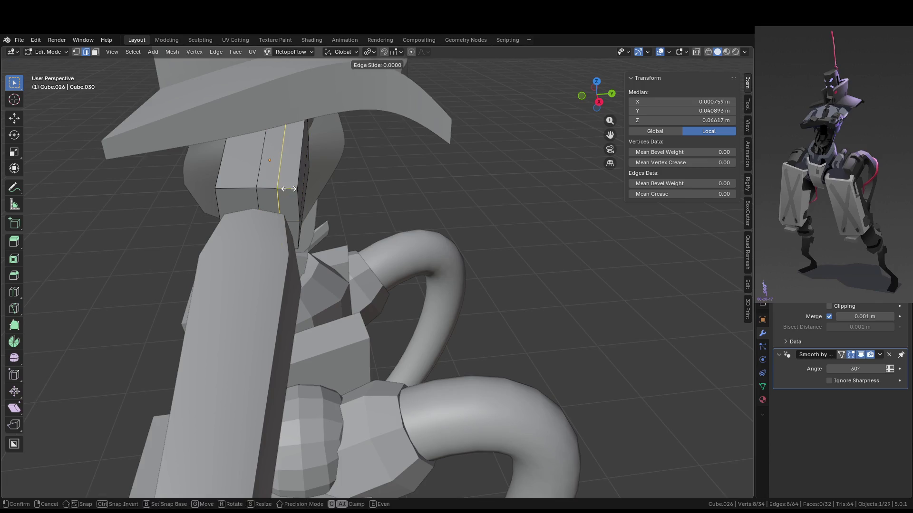
pyautogui.click(289, 189)
# Extrude three faces of the block into a lip reaching toward the upper arm.
pyautogui.press('3')
pyautogui.click(285, 205)
pyautogui.keyDown('shift'); pyautogui.click(285, 229); pyautogui.keyUp('shift')
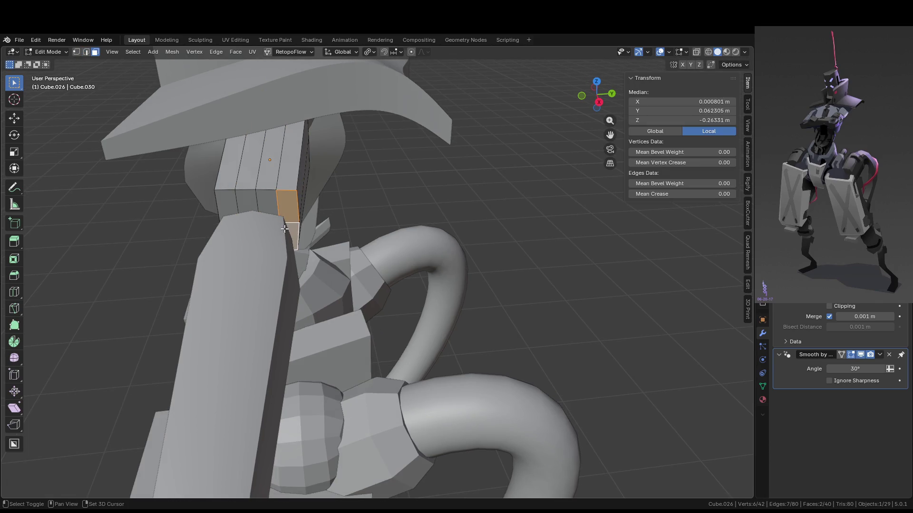
pyautogui.keyDown('shift'); pyautogui.click(231, 205); pyautogui.keyUp('shift')
pyautogui.moveTo(233, 233); pyautogui.dragTo(395, 276, button='middle')
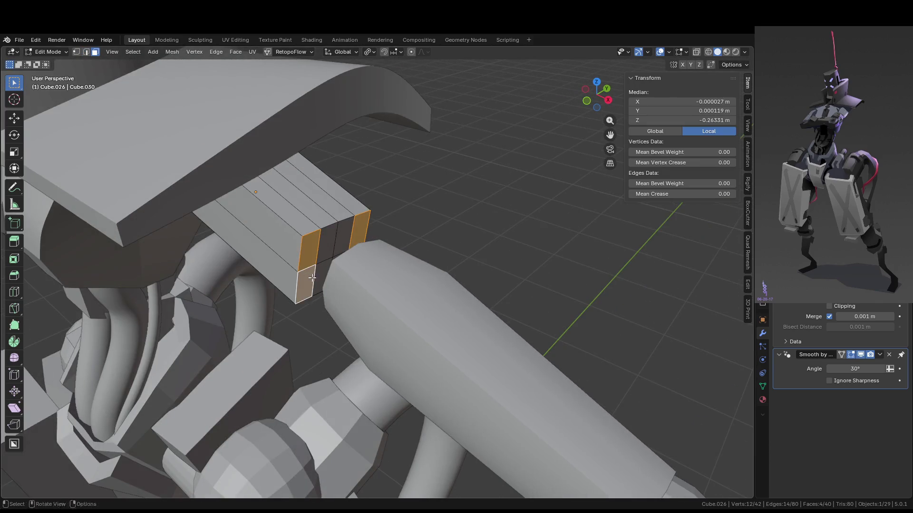
pyautogui.press('e')
pyautogui.click(457, 343)
pyautogui.moveTo(456, 343)
pyautogui.mouseDown(button='middle')
pyautogui.moveTo(376, 156)
pyautogui.moveTo(428, 238)
pyautogui.mouseUp(button='middle')
# Bevel two edges of the extruded lip with two segments, then return to Object Mode.
pyautogui.press('2')
pyautogui.click(419, 251)
pyautogui.keyDown('shift'); pyautogui.click(421, 233); pyautogui.keyUp('shift')
pyautogui.hotkey('ctrl', 'b')
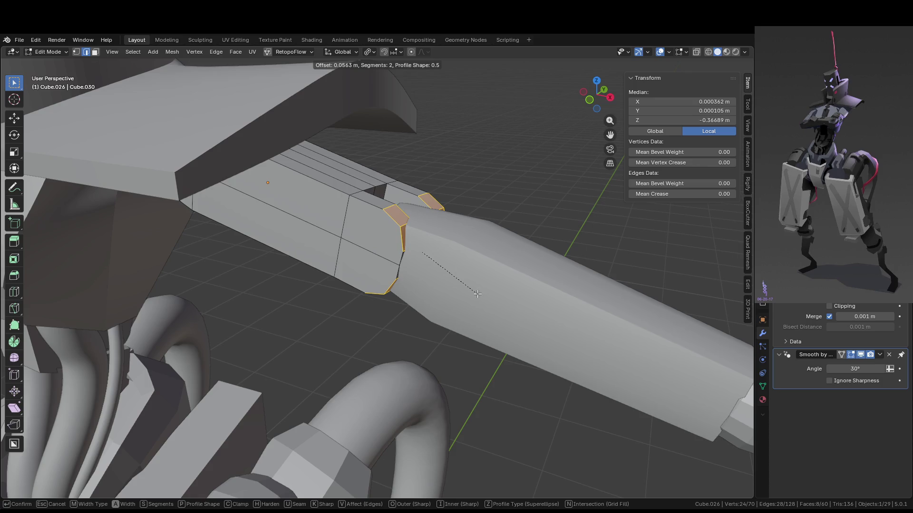
pyautogui.click(477, 294)
pyautogui.press('Tab')
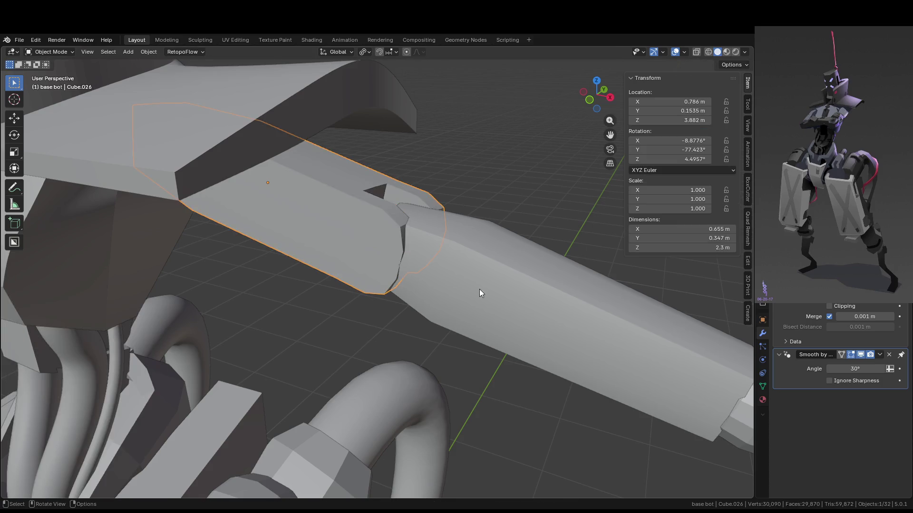
pyautogui.click(531, 229)
pyautogui.moveTo(531, 229)
pyautogui.mouseDown(button='middle')
pyautogui.moveTo(503, 220)
pyautogui.moveTo(393, 275)
pyautogui.mouseUp(button='middle')
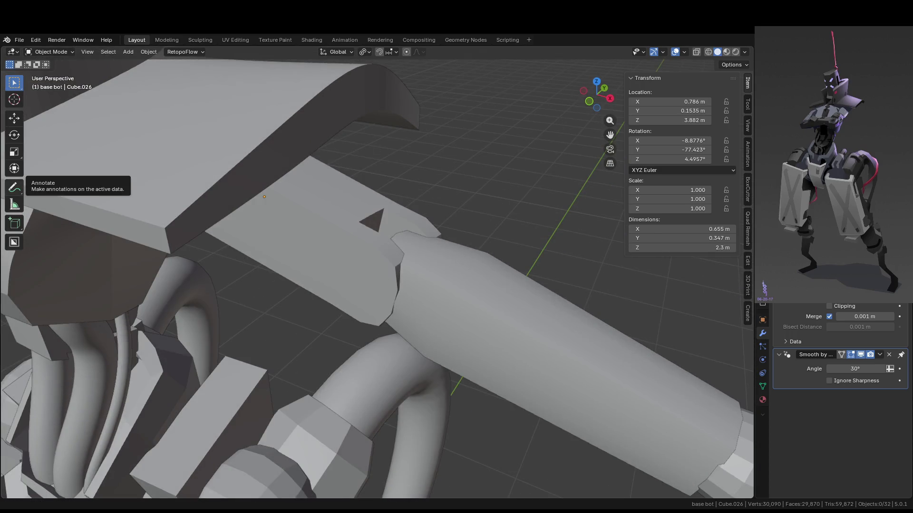
pyautogui.moveTo(494, 223)
pyautogui.mouseDown(button='middle')
pyautogui.moveTo(477, 243)
pyautogui.moveTo(461, 204)
pyautogui.moveTo(437, 288)
pyautogui.moveTo(334, 348)
pyautogui.moveTo(420, 366)
pyautogui.moveTo(306, 363)
pyautogui.mouseUp(button='middle')
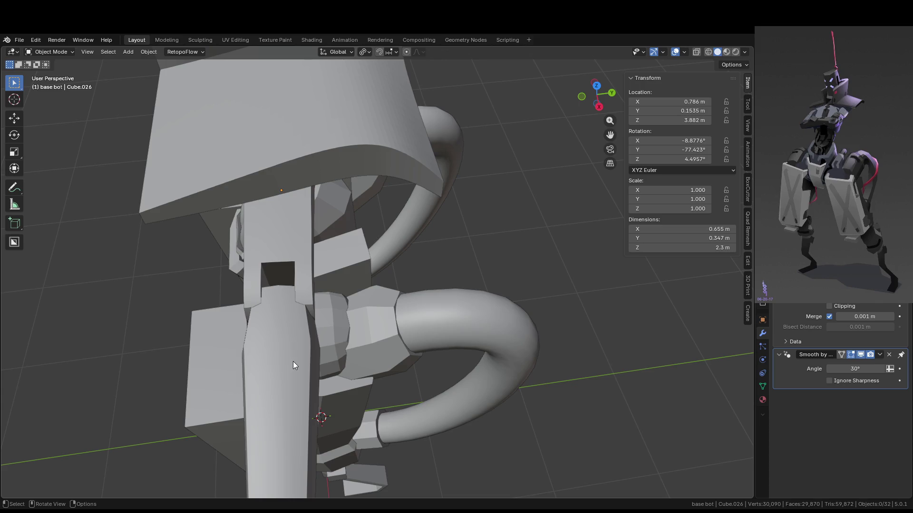
pyautogui.moveTo(294, 362)
pyautogui.mouseDown(button='middle')
pyautogui.moveTo(441, 289)
pyautogui.moveTo(463, 195)
pyautogui.mouseUp(button='middle')
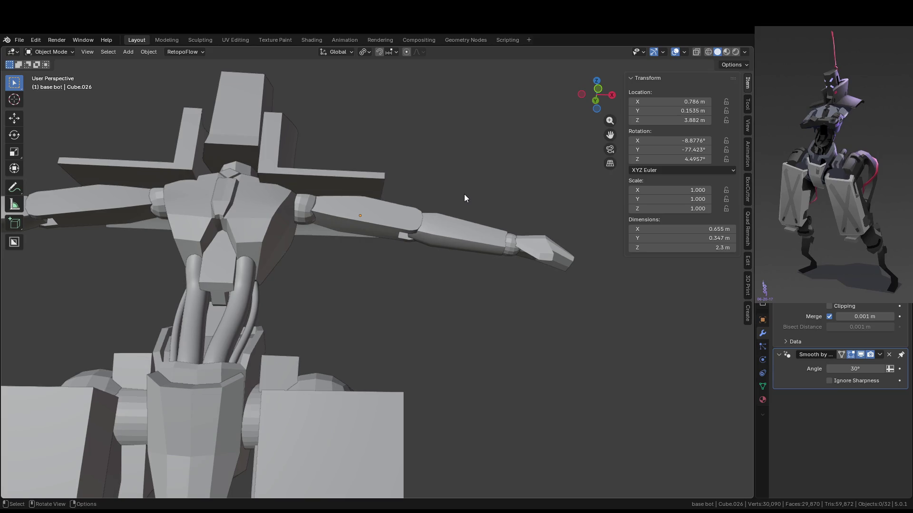
pyautogui.moveTo(464, 199)
pyautogui.mouseDown(button='middle')
pyautogui.moveTo(380, 287)
pyautogui.moveTo(332, 285)
pyautogui.mouseUp(button='middle')
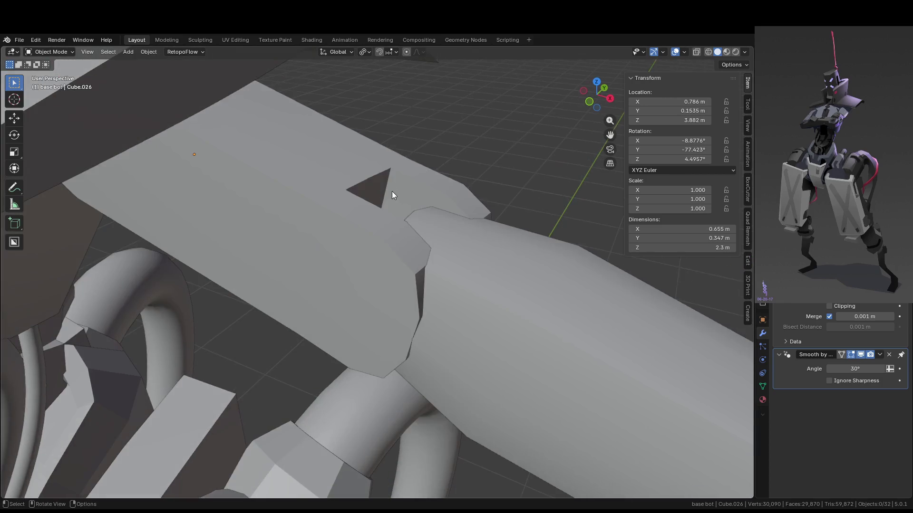
pyautogui.click(404, 217)
pyautogui.press('Tab')
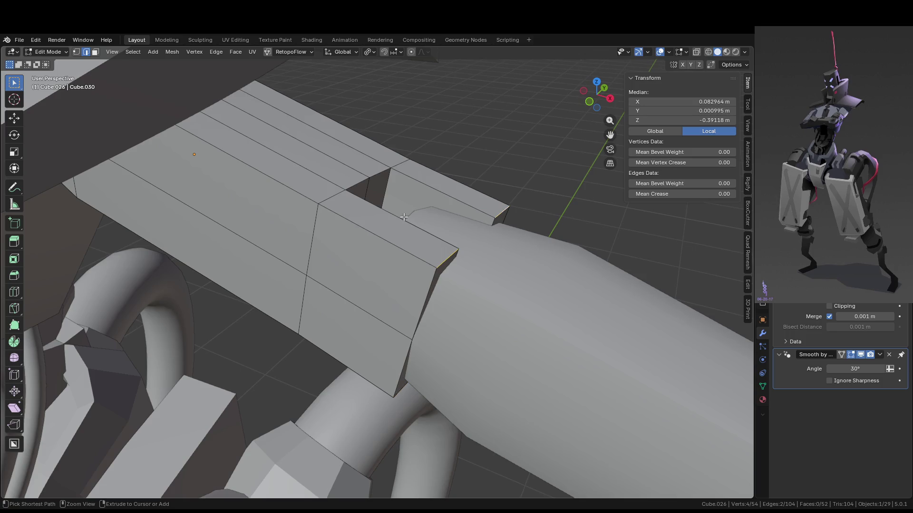
# Scale two edge loops near the shoulder block's end down to about 0.967.
pyautogui.keyDown('ctrl'); pyautogui.click(404, 217); pyautogui.keyUp('ctrl')
pyautogui.press('3')
pyautogui.moveTo(404, 216); pyautogui.dragTo(345, 230, button='middle')
pyautogui.press('2')
pyautogui.keyDown('alt'); pyautogui.click(233, 235); pyautogui.keyUp('alt')
pyautogui.keyDown('alt'); pyautogui.keyDown('shift'); pyautogui.click(290, 205); pyautogui.keyUp('shift'); pyautogui.keyUp('alt')
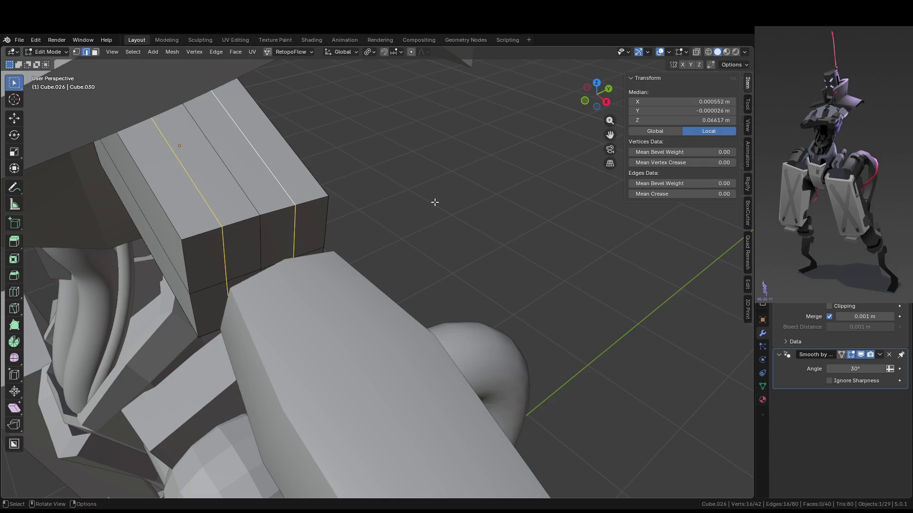
pyautogui.press('s')
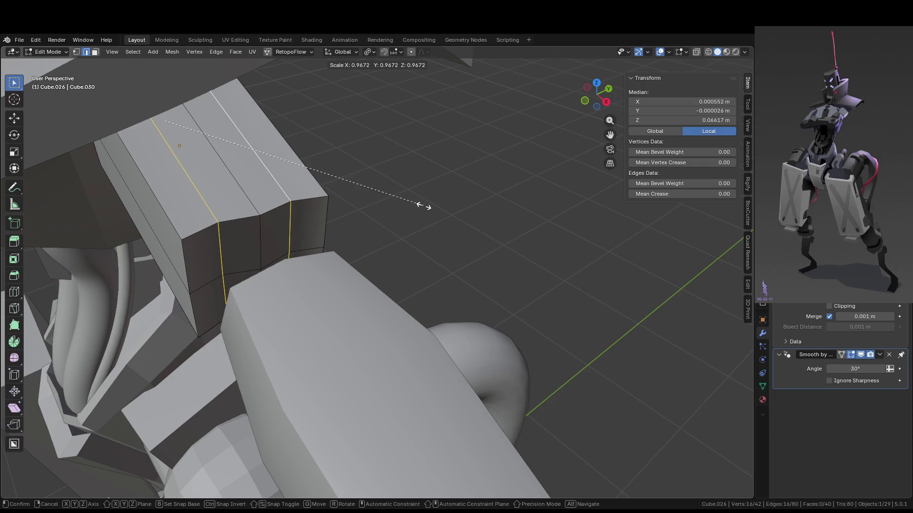
pyautogui.click(425, 206)
pyautogui.moveTo(429, 206); pyautogui.dragTo(391, 210, button='middle')
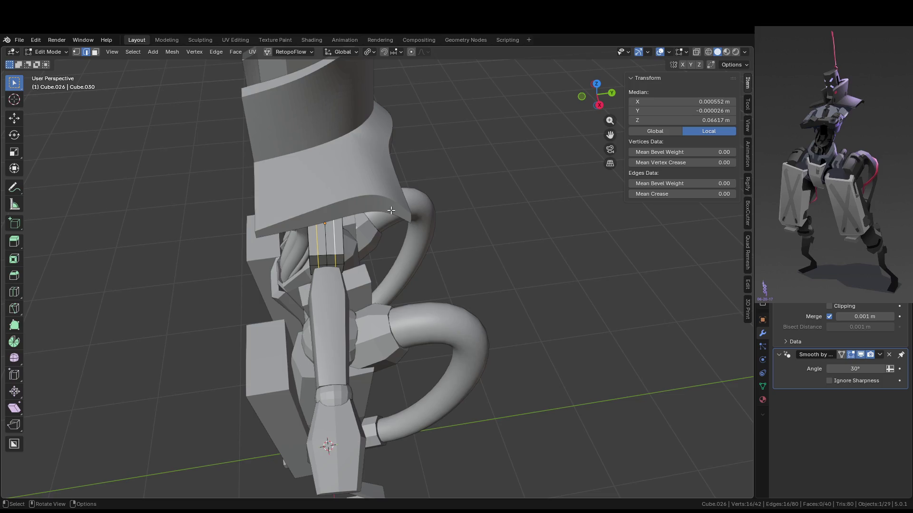
pyautogui.scroll(3, 391, 211)
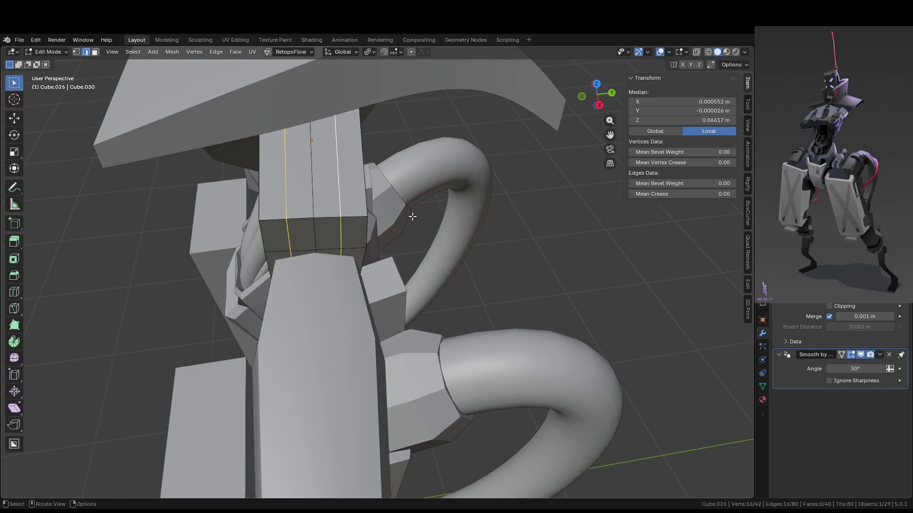
# AutoMirror the shoulder block across Y, adding a Mirror.001 modifier.
pyautogui.press('Tab')
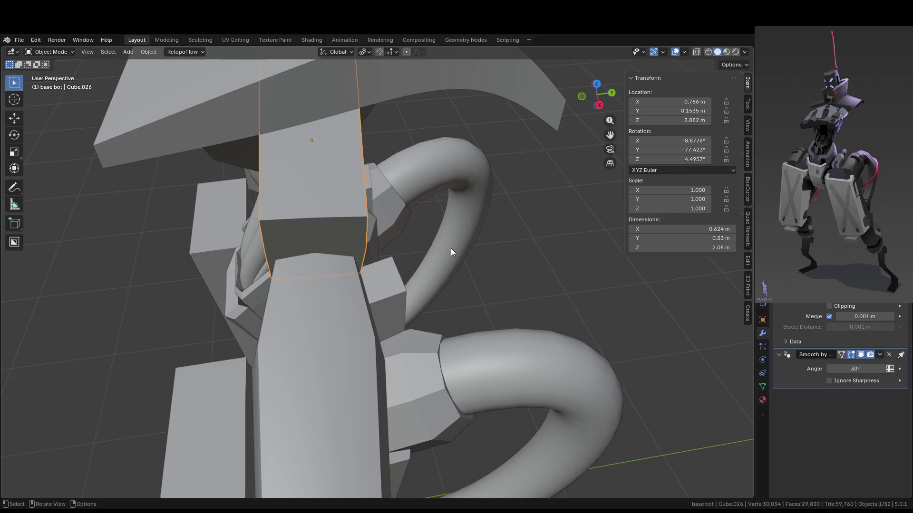
pyautogui.click(749, 266)
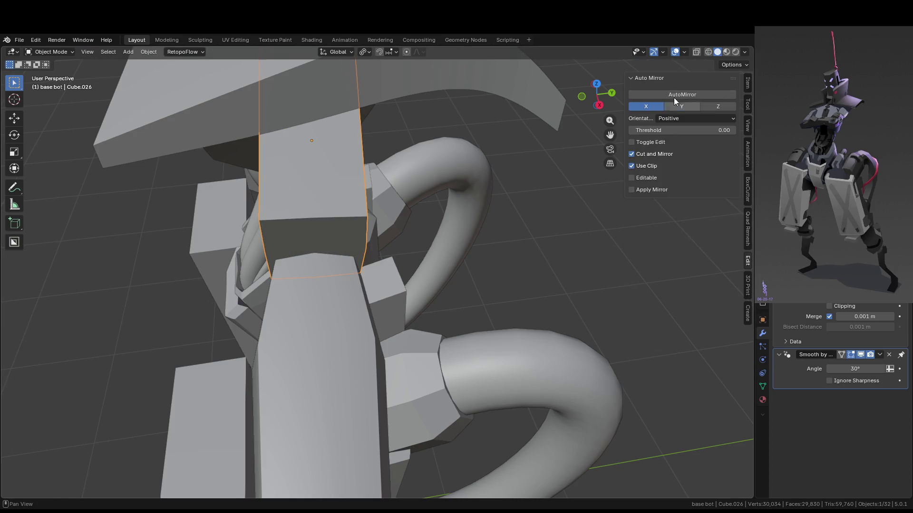
pyautogui.click(680, 95)
pyautogui.press('Tab')
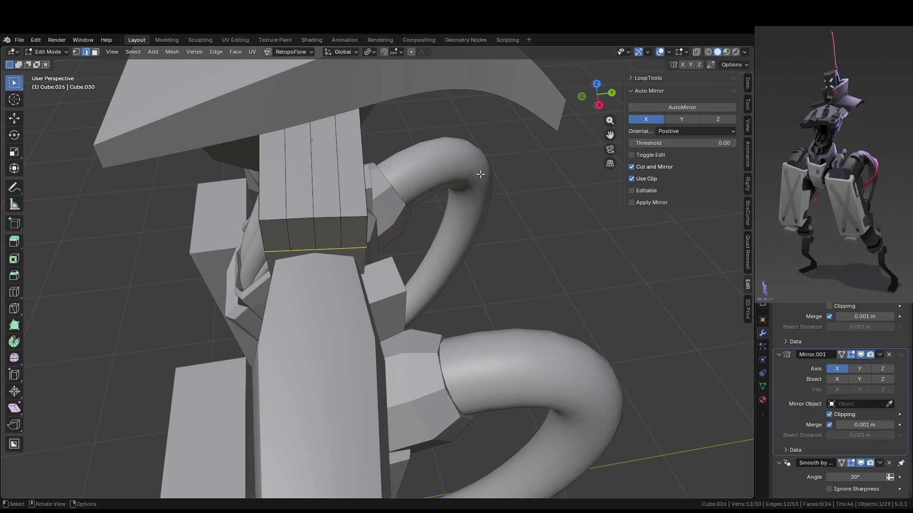
pyautogui.moveTo(480, 175); pyautogui.dragTo(514, 197, button='middle')
pyautogui.hotkey('ctrl', 'z')
pyautogui.hotkey('ctrl', 'z')
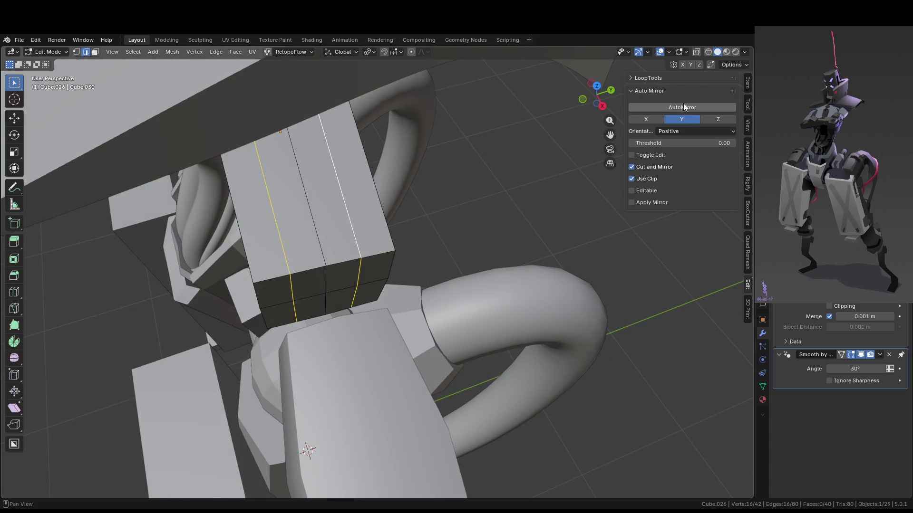
pyautogui.click(682, 105)
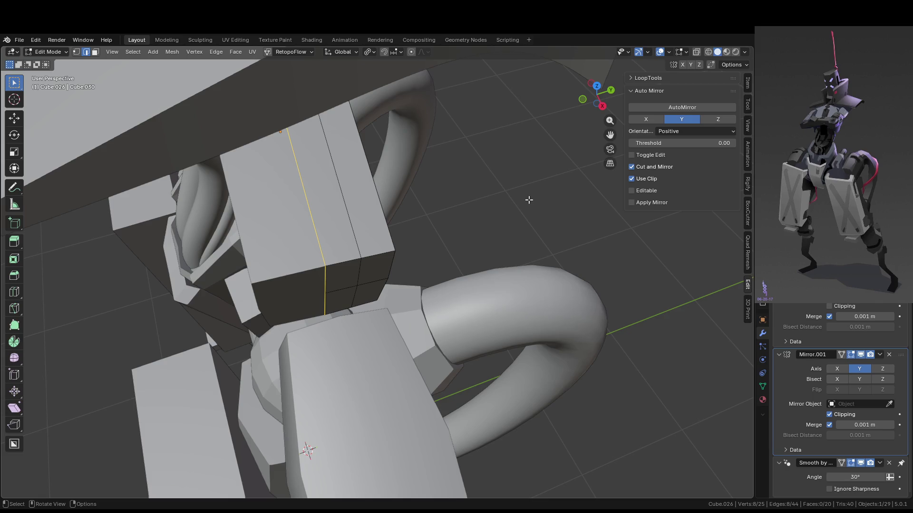
# Slide an edge loop on the block to factor 0.405.
pyautogui.moveTo(519, 194); pyautogui.dragTo(446, 170, button='middle')
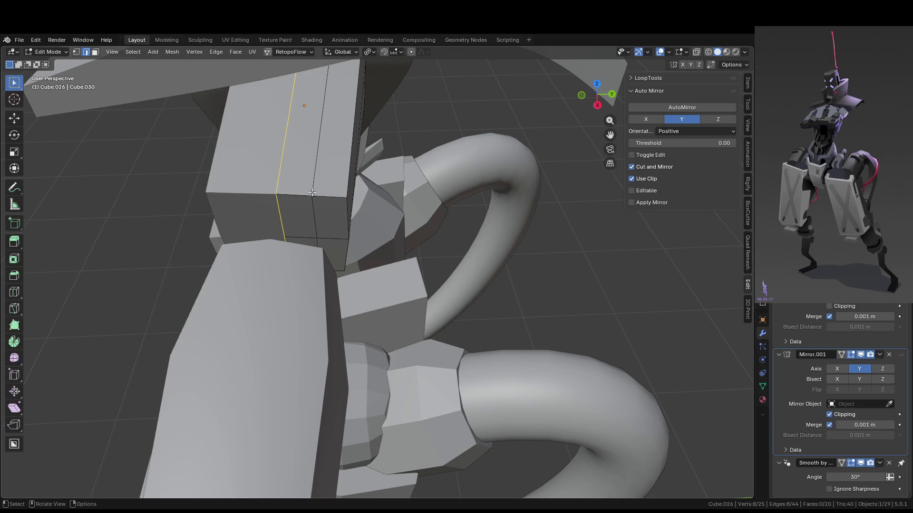
pyautogui.press('g')
pyautogui.press('g')
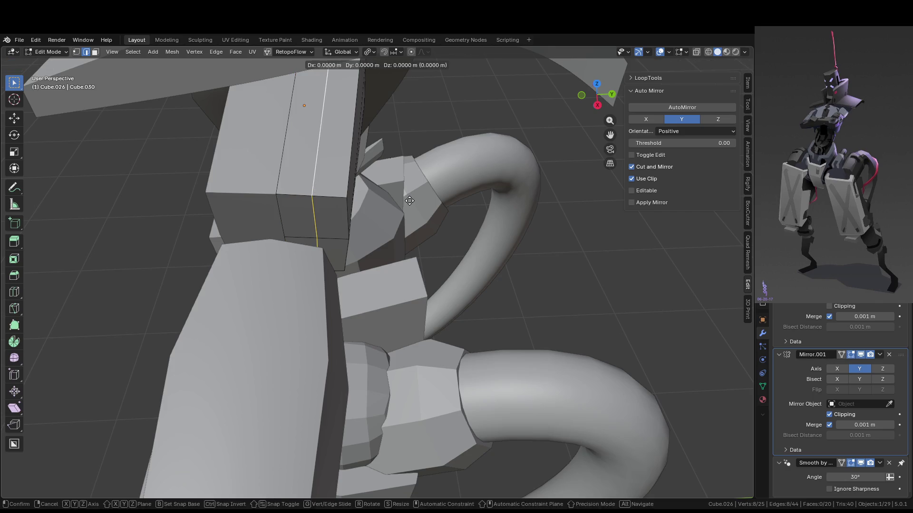
pyautogui.click(395, 200)
# Cut new edge loops across the shoulder block's side and top.
pyautogui.hotkey('ctrl', 'r')
pyautogui.click(335, 196)
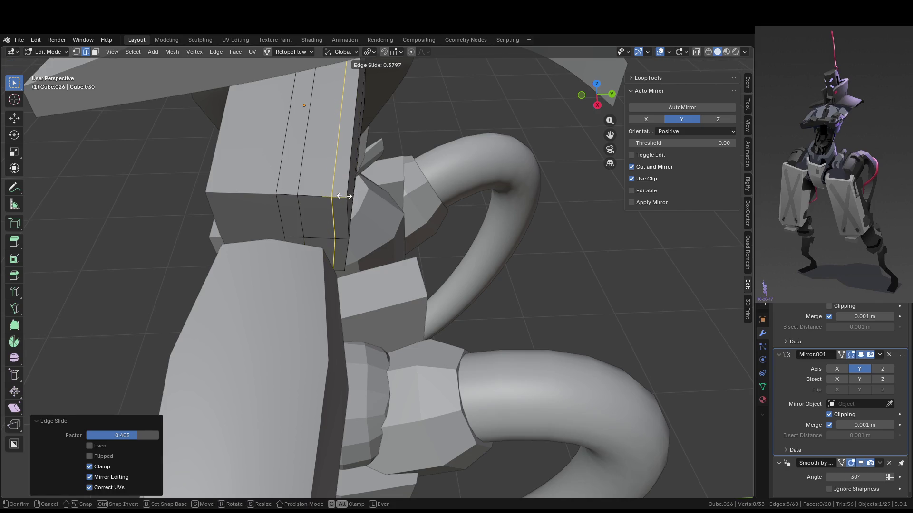
pyautogui.click(335, 196)
pyautogui.press('3')
pyautogui.click(316, 224)
pyautogui.moveTo(315, 223); pyautogui.dragTo(302, 171, button='middle')
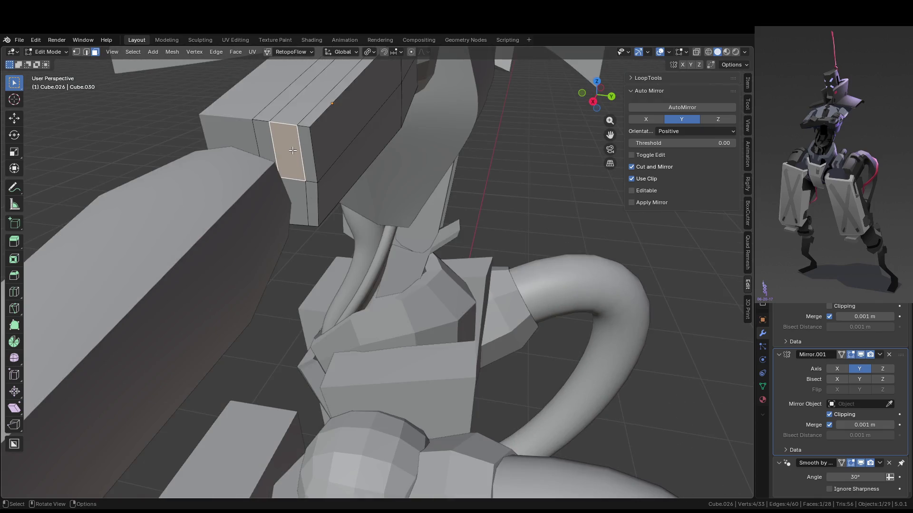
pyautogui.hotkey('ctrl', 'r')
pyautogui.click(307, 125)
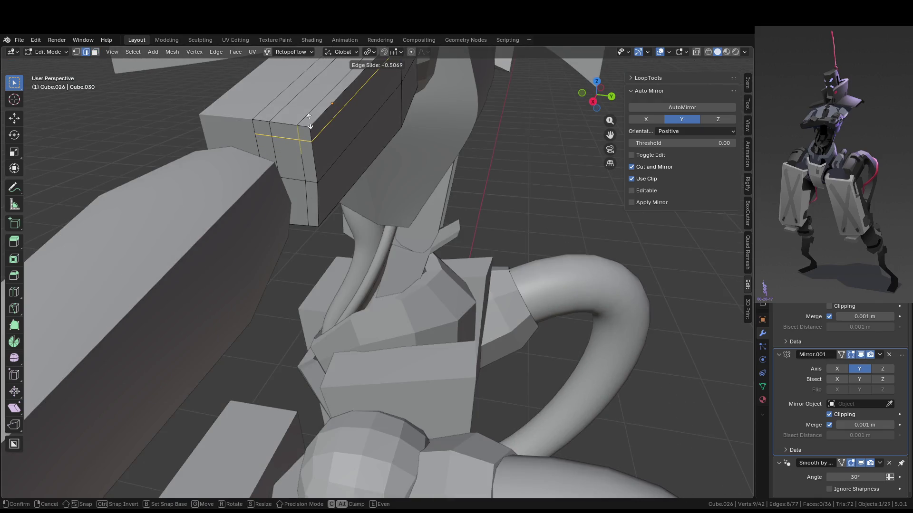
pyautogui.click(313, 120)
# Add another edge loop across the block's front face.
pyautogui.hotkey('ctrl', 'r')
pyautogui.click(327, 210)
pyautogui.click(327, 209)
pyautogui.hotkey('ctrl', 'z')
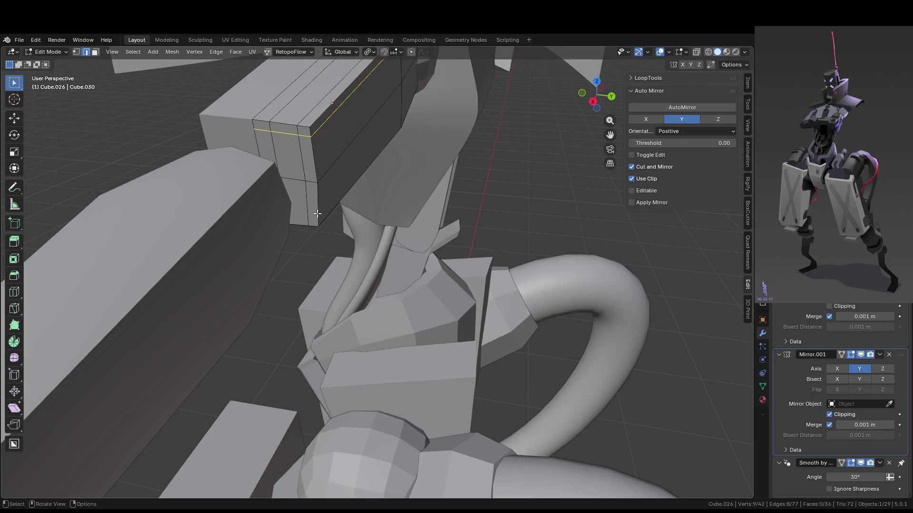
pyautogui.hotkey('ctrl', 'r')
pyautogui.click(317, 211)
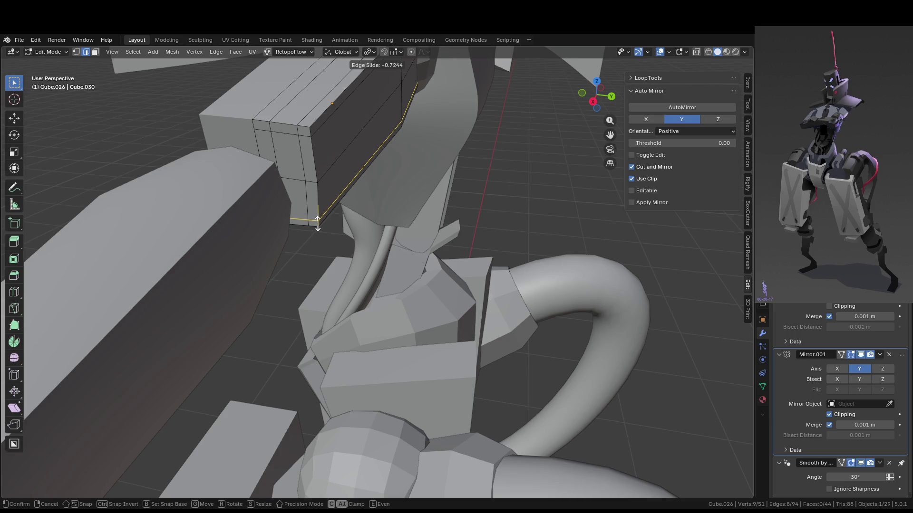
pyautogui.click(317, 224)
# Extrude a side face about 0.099 m and isolate the arm parts in local view.
pyautogui.press('3')
pyautogui.click(287, 157)
pyautogui.moveTo(288, 157); pyautogui.dragTo(316, 244, button='middle')
pyautogui.press('e')
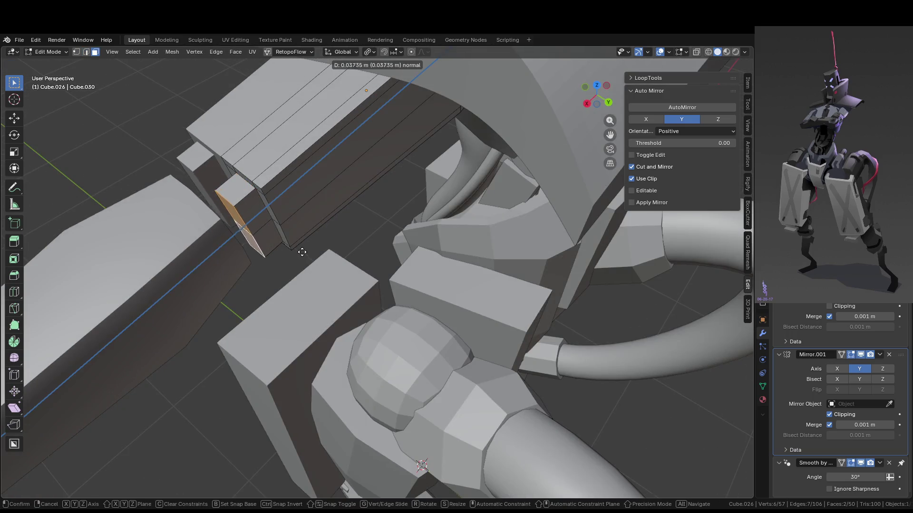
pyautogui.click(269, 281)
pyautogui.moveTo(269, 281)
pyautogui.mouseDown(button='middle')
pyautogui.moveTo(473, 218)
pyautogui.moveTo(478, 192)
pyautogui.moveTo(390, 143)
pyautogui.mouseUp(button='middle')
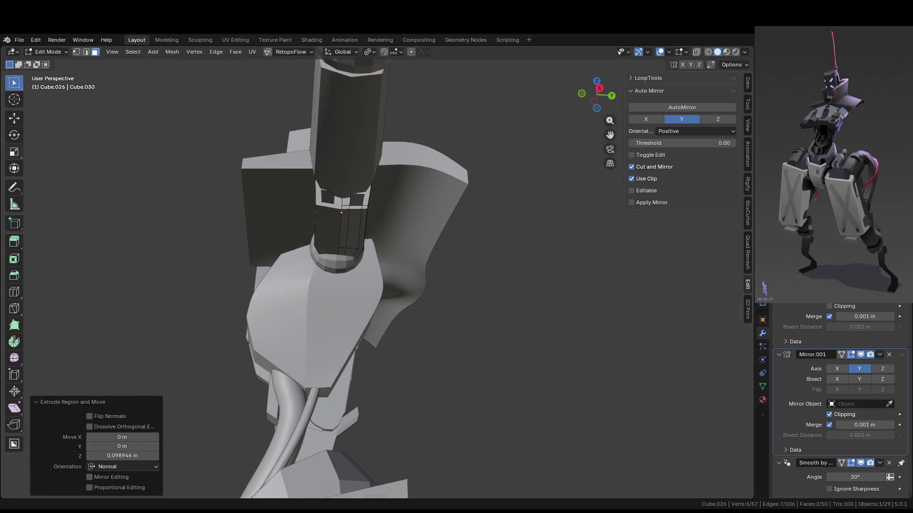
pyautogui.moveTo(352, 266); pyautogui.dragTo(374, 251, button='middle')
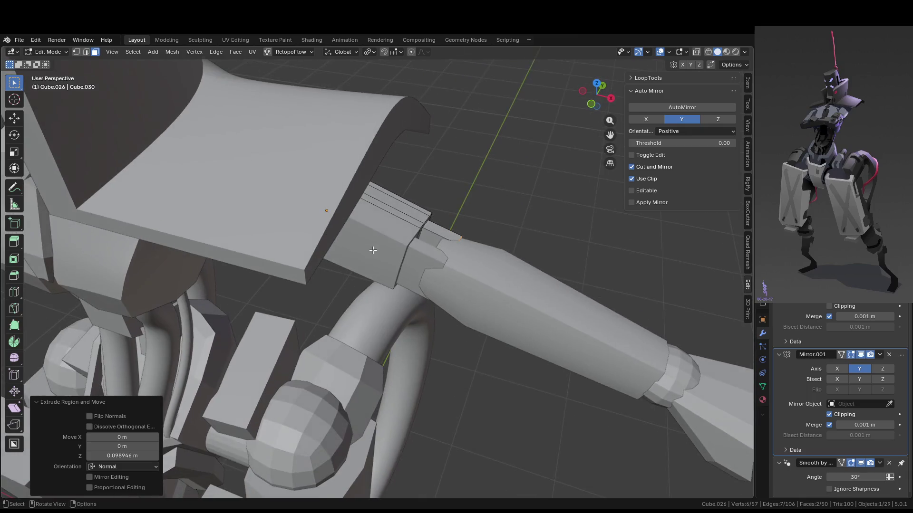
pyautogui.moveTo(434, 243)
pyautogui.mouseDown(button='middle')
pyautogui.moveTo(384, 234)
pyautogui.moveTo(260, 116)
pyautogui.mouseUp(button='middle')
pyautogui.press('KP_Divide')
pyautogui.scroll(5, 402, 241)
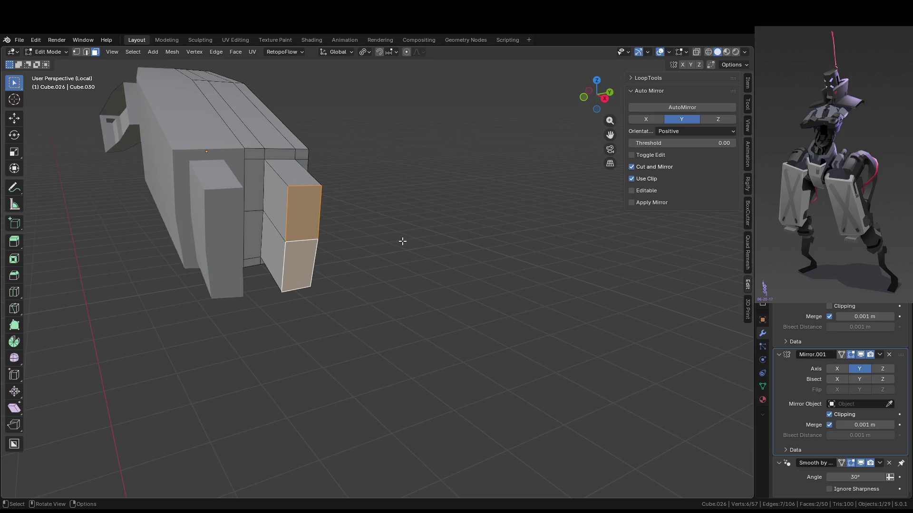
# Bevel the block's end corner edges 0.0517 m with 2 segments.
pyautogui.press('2')
pyautogui.click(318, 198)
pyautogui.moveTo(318, 197)
pyautogui.mouseDown(button='middle')
pyautogui.moveTo(261, 222)
pyautogui.moveTo(448, 261)
pyautogui.moveTo(398, 278)
pyautogui.mouseUp(button='middle')
pyautogui.moveTo(468, 265); pyautogui.dragTo(422, 263, button='middle')
pyautogui.hotkey('ctrl', 'b')
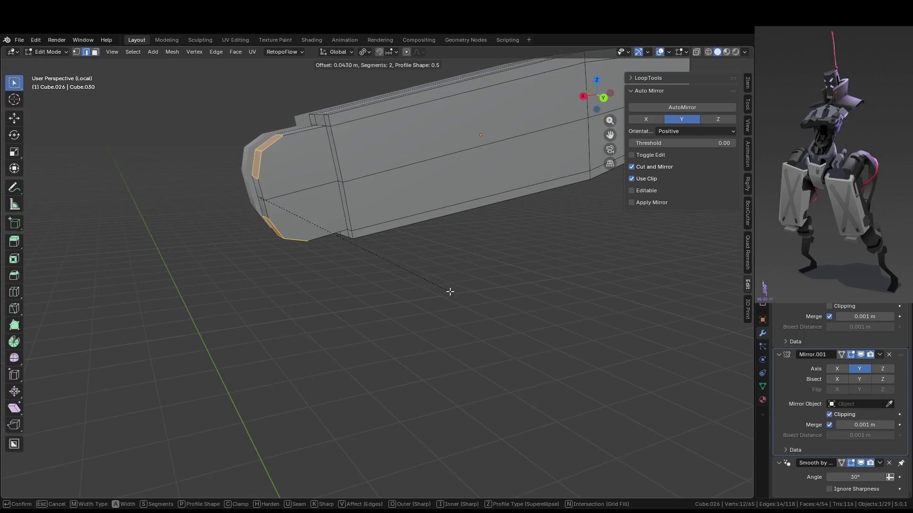
pyautogui.click(454, 296)
pyautogui.scroll(-4, 428, 292)
# Exit local view and open arm piece Cube.027 in Edit Mode.
pyautogui.press('Tab')
pyautogui.moveTo(420, 289)
pyautogui.mouseDown(button='middle')
pyautogui.moveTo(472, 294)
pyautogui.moveTo(604, 281)
pyautogui.moveTo(583, 329)
pyautogui.moveTo(491, 275)
pyautogui.moveTo(487, 298)
pyautogui.moveTo(566, 244)
pyautogui.moveTo(423, 253)
pyautogui.moveTo(469, 292)
pyautogui.moveTo(478, 246)
pyautogui.moveTo(517, 223)
pyautogui.moveTo(467, 261)
pyautogui.moveTo(389, 347)
pyautogui.moveTo(403, 289)
pyautogui.moveTo(416, 279)
pyautogui.moveTo(351, 238)
pyautogui.mouseUp(button='middle')
pyautogui.press('KP_Divide')
pyautogui.click(380, 333)
pyautogui.press('Tab')
pyautogui.scroll(5, 318, 217)
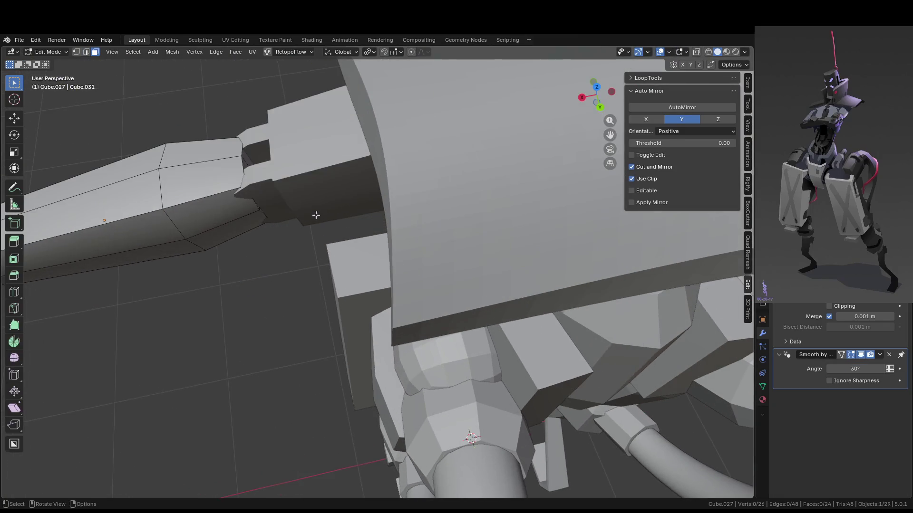
# Vertex-slide a selected edge loop along the forearm to a new position.
pyautogui.keyDown('alt'); pyautogui.click(249, 170); pyautogui.keyUp('alt')
pyautogui.moveTo(249, 169)
pyautogui.mouseDown(button='middle')
pyautogui.moveTo(386, 246)
pyautogui.moveTo(428, 262)
pyautogui.moveTo(487, 264)
pyautogui.moveTo(380, 171)
pyautogui.mouseUp(button='middle')
pyautogui.hotkey('shift', 'v')
pyautogui.click(380, 260)
# Add a Y-axis AutoMirror modifier to forearm Cube.027.
pyautogui.press('Tab')
pyautogui.click(703, 97)
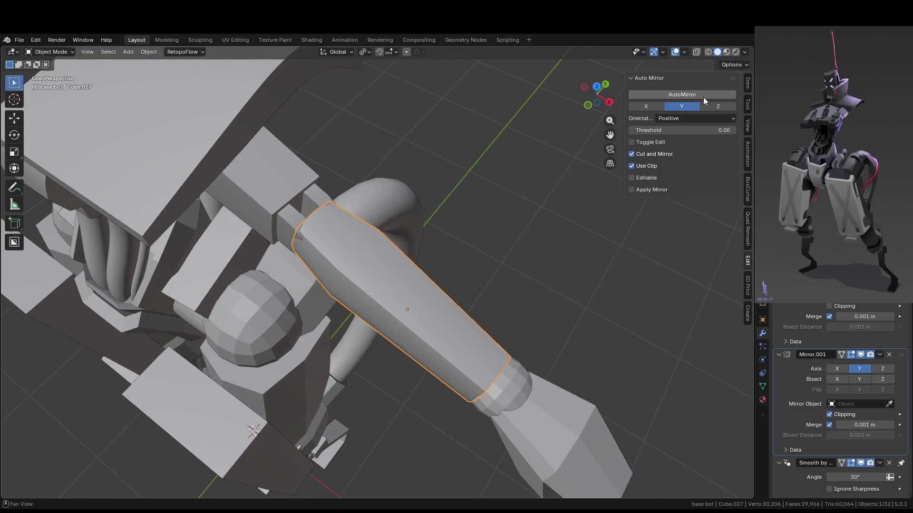
pyautogui.press('Tab')
# Slide the arm's end vertex along its edge, then move it along local Z.
pyautogui.moveTo(470, 243); pyautogui.dragTo(214, 207, button='middle')
pyautogui.click(449, 216)
pyautogui.moveTo(449, 216); pyautogui.dragTo(566, 205, button='middle')
pyautogui.hotkey('shift', 'v')
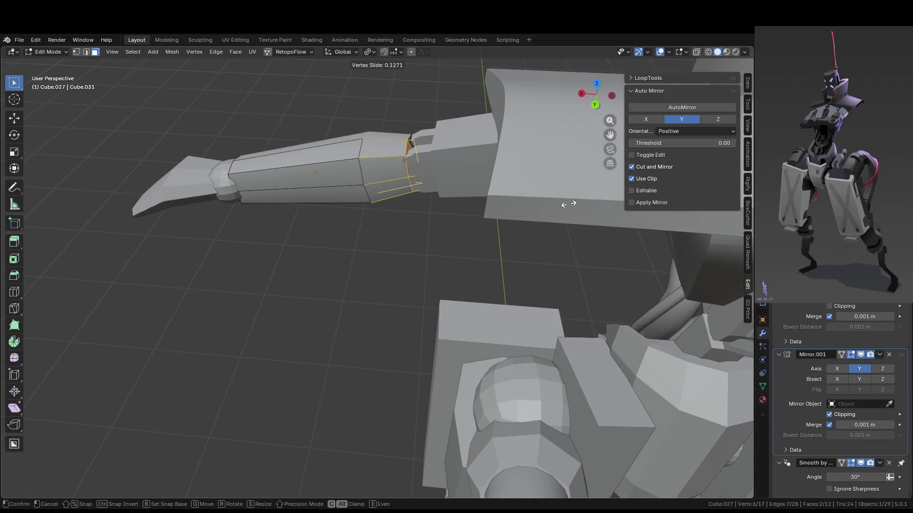
pyautogui.click(568, 204)
pyautogui.press('g')
pyautogui.press('z')
pyautogui.press('z')
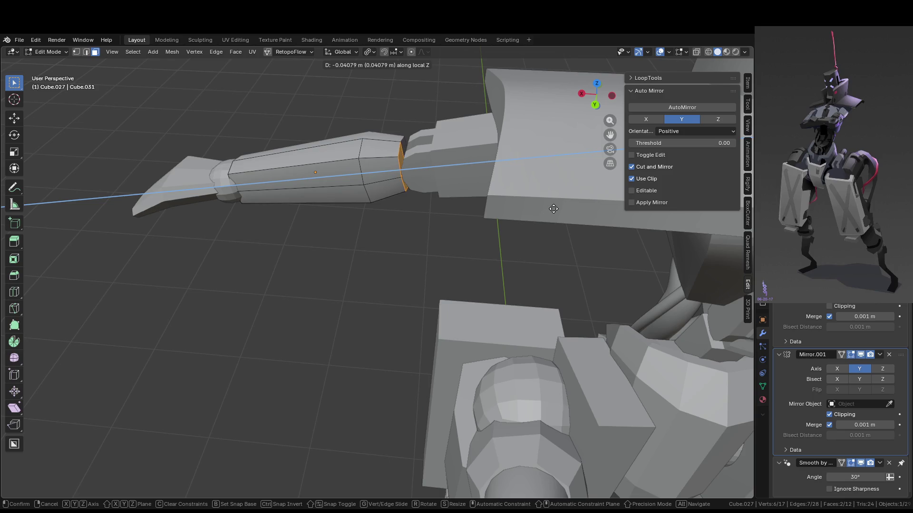
pyautogui.click(551, 208)
# Insert a new edge loop across the arm with a loop cut.
pyautogui.moveTo(552, 209)
pyautogui.mouseDown(button='middle')
pyautogui.moveTo(404, 260)
pyautogui.moveTo(389, 276)
pyautogui.moveTo(356, 281)
pyautogui.moveTo(302, 330)
pyautogui.mouseUp(button='middle')
pyautogui.hotkey('ctrl', 'r')
pyautogui.click(390, 277)
pyautogui.click(396, 267)
# Slide a vertex at the arm's end along its edge.
pyautogui.click(286, 325)
pyautogui.press('g')
pyautogui.press('y')
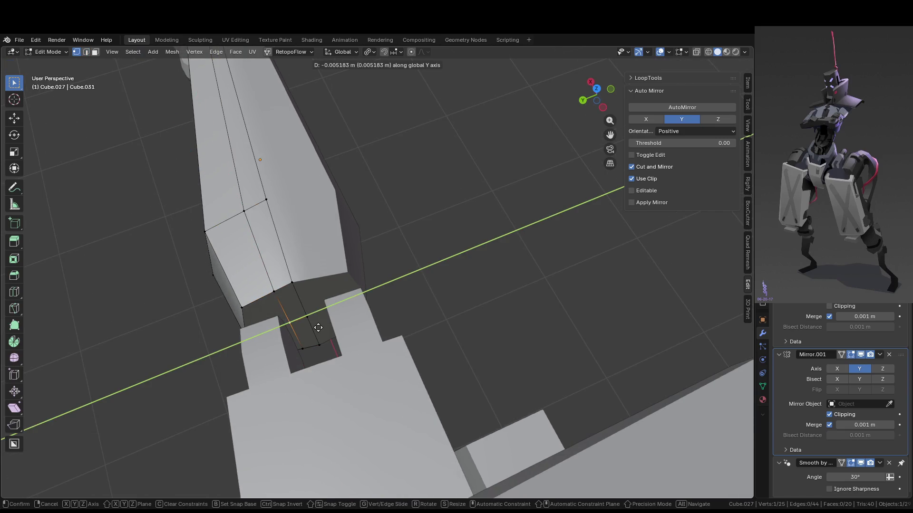
pyautogui.press('g')
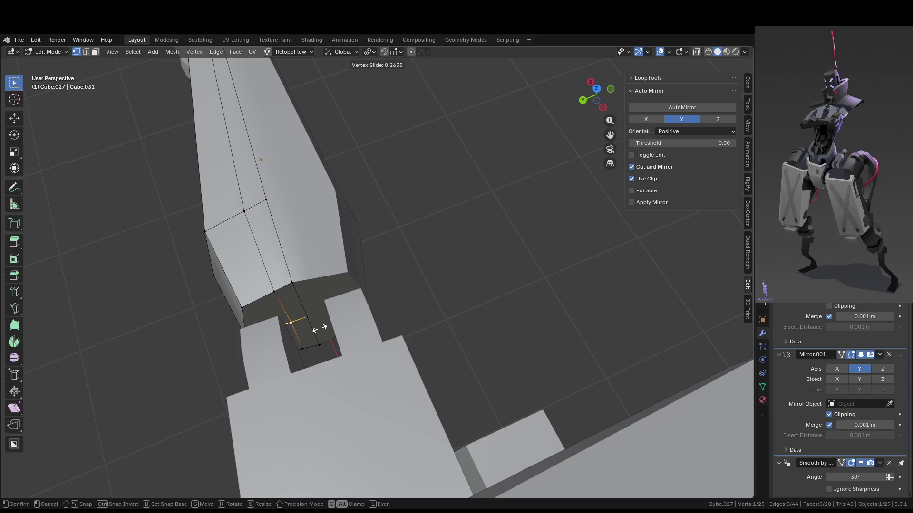
pyautogui.click(319, 327)
# Move the arm's end face along the Z axis.
pyautogui.press('3')
pyautogui.click(301, 332)
pyautogui.moveTo(301, 327)
pyautogui.mouseDown(button='middle')
pyautogui.moveTo(412, 326)
pyautogui.moveTo(535, 303)
pyautogui.moveTo(523, 318)
pyautogui.mouseUp(button='middle')
pyautogui.press('g')
pyautogui.press('x')
pyautogui.press('z')
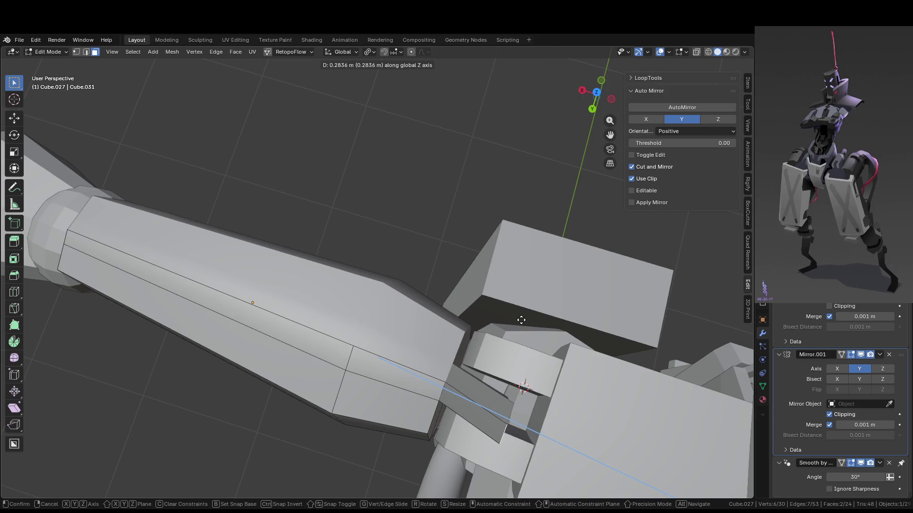
pyautogui.click(521, 320)
# Extrude the shoulder-end faces 0.10181 m along their normals and isolate the selection.
pyautogui.press('g')
pyautogui.press('z')
pyautogui.press('z')
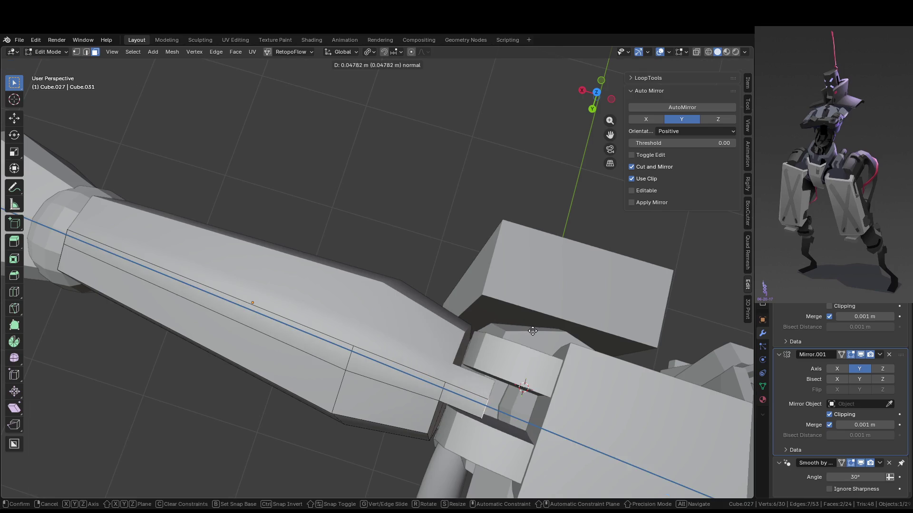
pyautogui.click(574, 347)
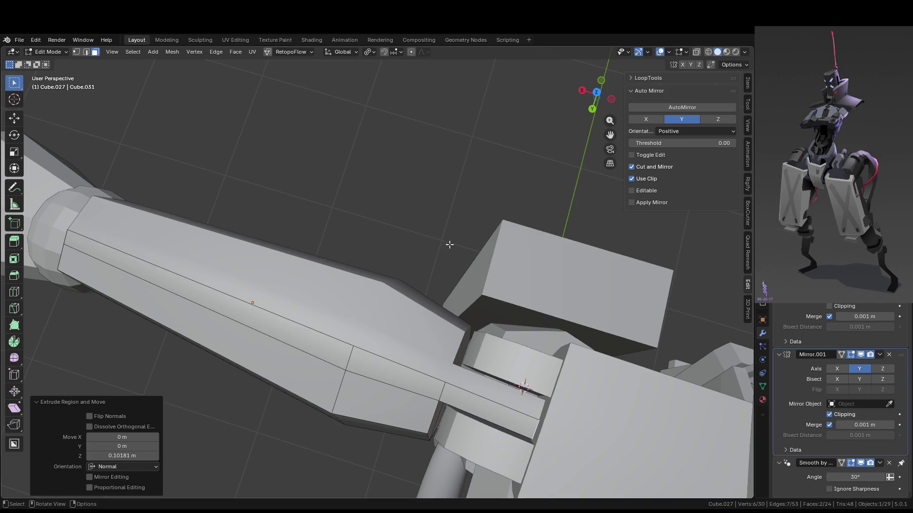
pyautogui.moveTo(453, 255)
pyautogui.mouseDown(button='middle')
pyautogui.moveTo(424, 228)
pyautogui.moveTo(479, 194)
pyautogui.moveTo(410, 249)
pyautogui.moveTo(413, 164)
pyautogui.moveTo(457, 196)
pyautogui.mouseUp(button='middle')
pyautogui.press('KP_Divide')
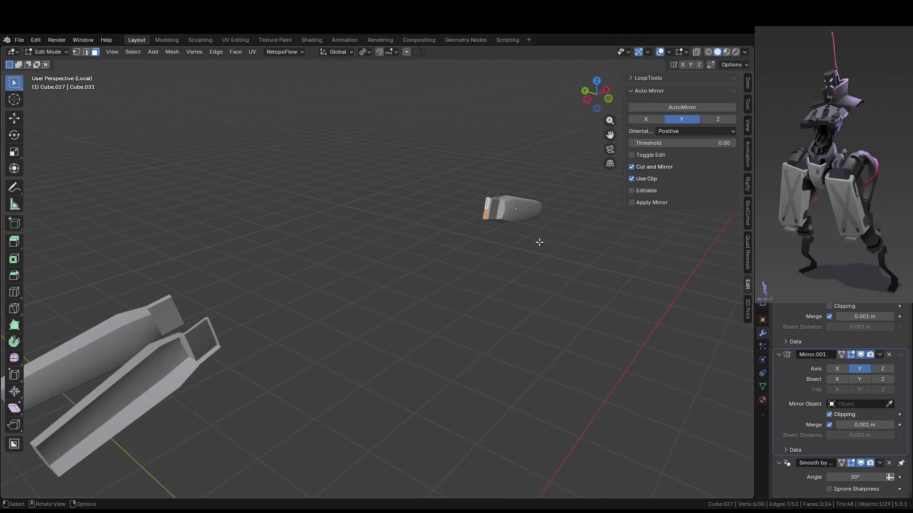
# Delete the extra Mirror.001 modifier and re-isolate the forearm framed in local view.
pyautogui.moveTo(492, 203)
pyautogui.mouseDown(button='middle')
pyautogui.moveTo(490, 233)
pyautogui.moveTo(519, 196)
pyautogui.moveTo(411, 269)
pyautogui.moveTo(408, 288)
pyautogui.mouseUp(button='middle')
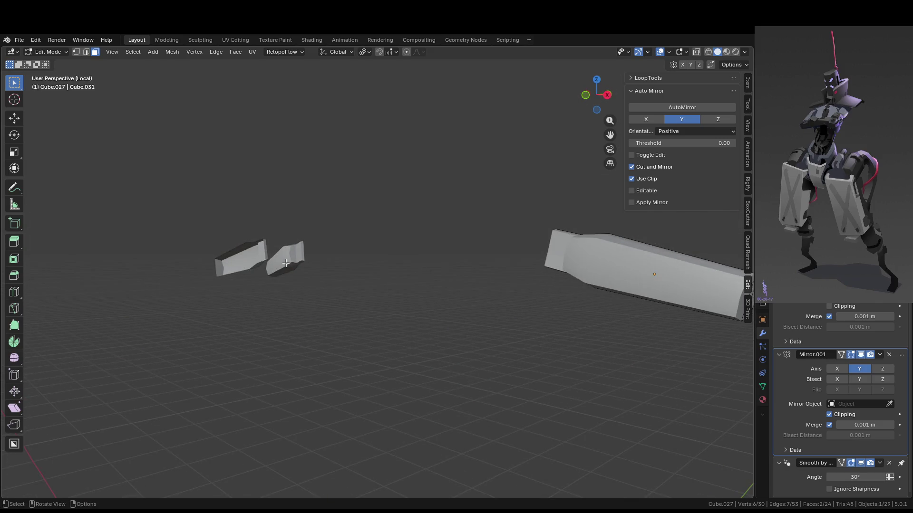
pyautogui.click(889, 355)
pyautogui.moveTo(480, 306); pyautogui.dragTo(538, 328, button='middle')
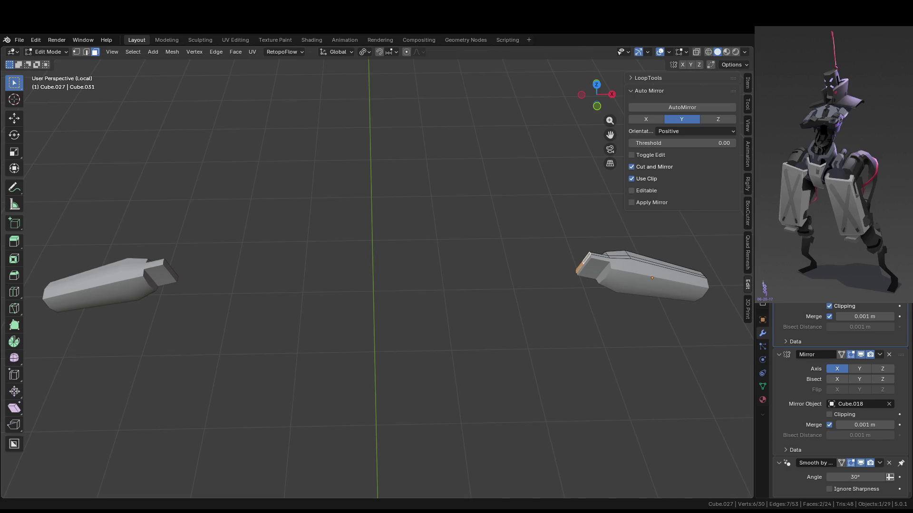
pyautogui.press('KP_Divide')
pyautogui.moveTo(288, 178)
pyautogui.mouseDown(button='middle')
pyautogui.moveTo(523, 257)
pyautogui.moveTo(460, 273)
pyautogui.moveTo(442, 255)
pyautogui.mouseUp(button='middle')
pyautogui.press('KP_Divide')
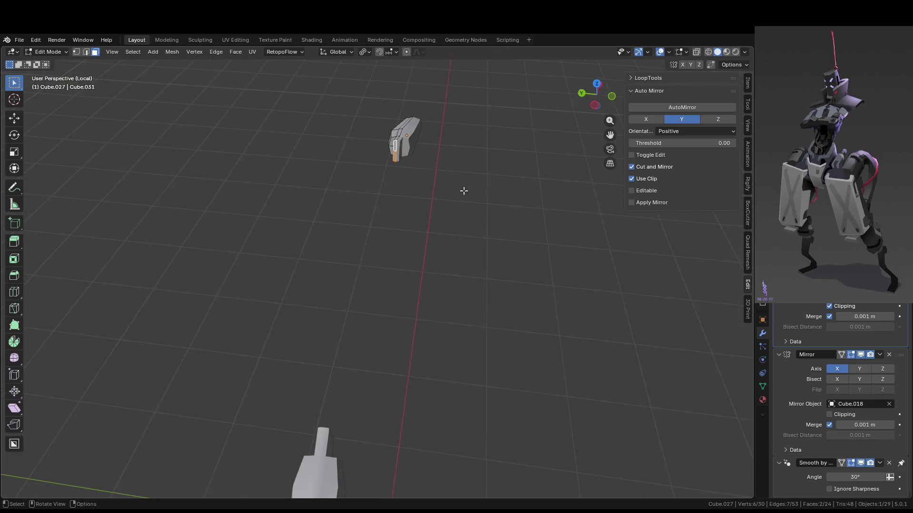
pyautogui.press('KP_Decimal')
pyautogui.scroll(-2, 456, 187)
pyautogui.moveTo(457, 187)
pyautogui.mouseDown(button='middle')
pyautogui.moveTo(399, 161)
pyautogui.moveTo(440, 155)
pyautogui.mouseUp(button='middle')
# Reposition the tab's centre vertex with a move and an edge slide.
pyautogui.press('2')
pyautogui.click(356, 162)
pyautogui.moveTo(431, 267)
pyautogui.mouseDown(button='middle')
pyautogui.moveTo(372, 268)
pyautogui.moveTo(407, 374)
pyautogui.mouseUp(button='middle')
pyautogui.press('1')
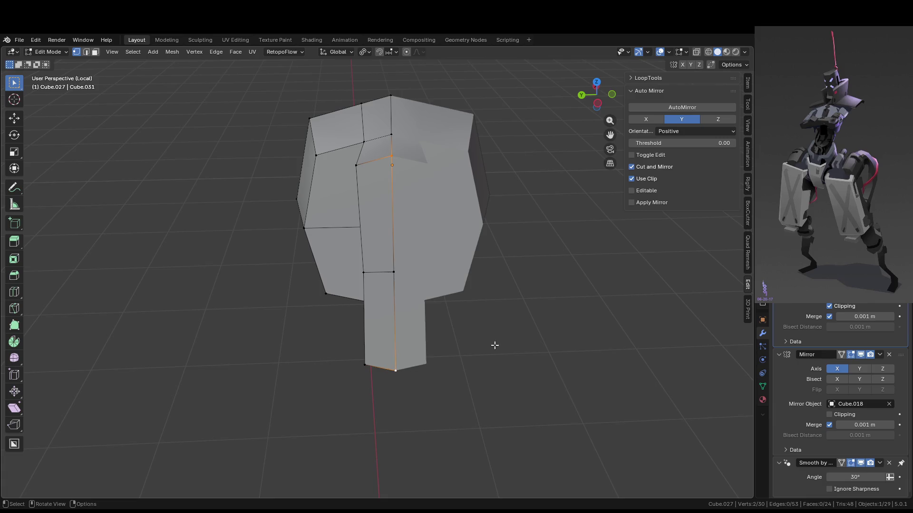
pyautogui.press('g')
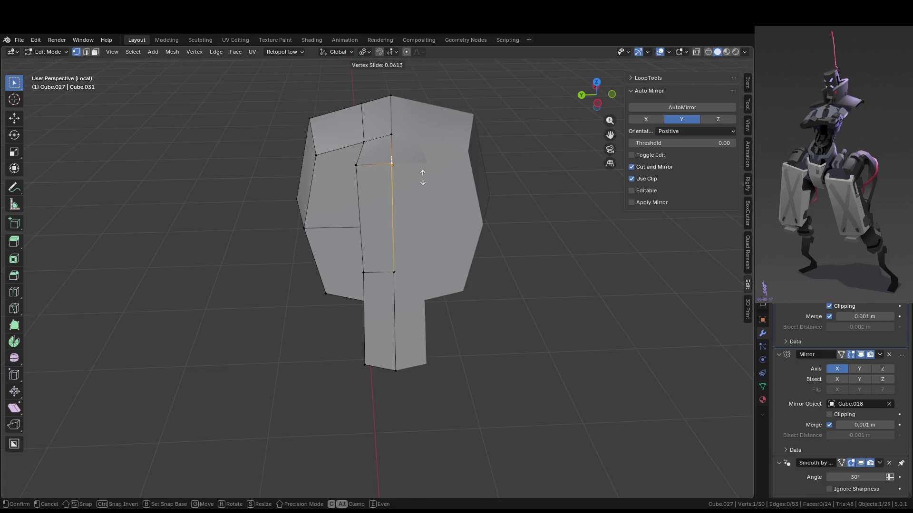
pyautogui.click(423, 172)
pyautogui.press('g')
pyautogui.press('g')
pyautogui.click(413, 360)
# Nudge a tab vertex slightly along the Y axis.
pyautogui.moveTo(414, 360)
pyautogui.mouseDown(button='middle')
pyautogui.moveTo(430, 279)
pyautogui.moveTo(413, 284)
pyautogui.mouseUp(button='middle')
pyautogui.press('g')
pyautogui.press('y')
pyautogui.click(428, 279)
# Bevel the tab's top and bottom edges with 2 segments.
pyautogui.press('3')
pyautogui.click(382, 191)
pyautogui.press('2')
pyautogui.click(380, 169)
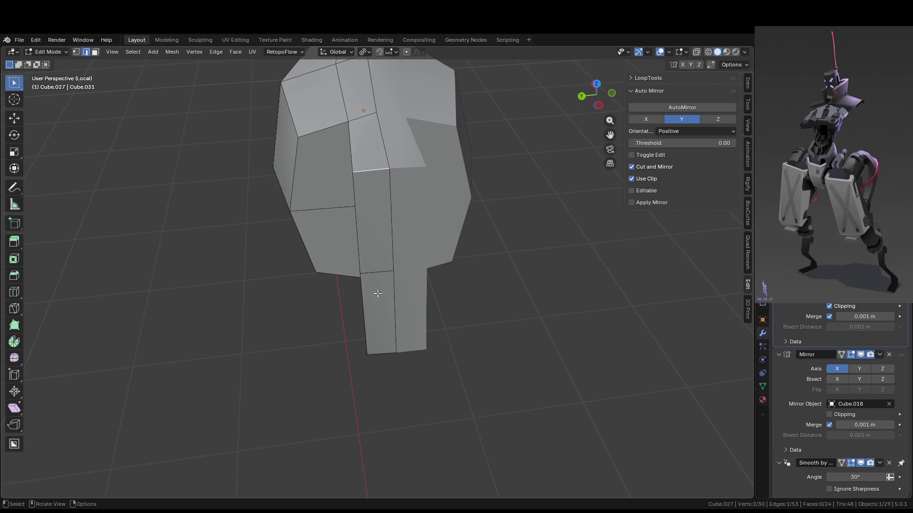
pyautogui.keyDown('shift'); pyautogui.click(382, 353); pyautogui.keyUp('shift')
pyautogui.moveTo(383, 353); pyautogui.dragTo(485, 338, button='middle')
pyautogui.hotkey('ctrl', 'b')
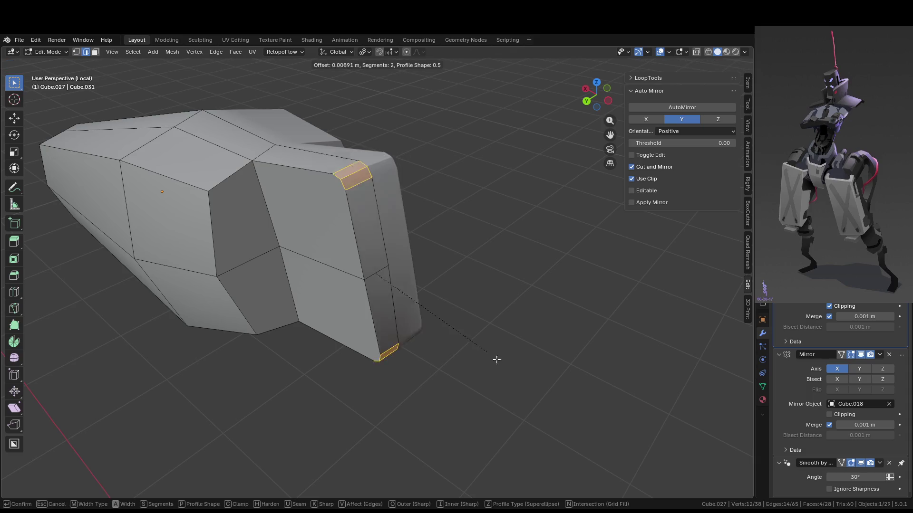
pyautogui.click(521, 376)
# Return to Object Mode, exit local view and deselect the forearm.
pyautogui.press('Tab')
pyautogui.moveTo(521, 361)
pyautogui.mouseDown(button='middle')
pyautogui.moveTo(395, 344)
pyautogui.moveTo(426, 352)
pyautogui.moveTo(410, 335)
pyautogui.moveTo(356, 367)
pyautogui.moveTo(350, 351)
pyautogui.mouseUp(button='middle')
pyautogui.press('KP_Divide')
pyautogui.click(368, 323)
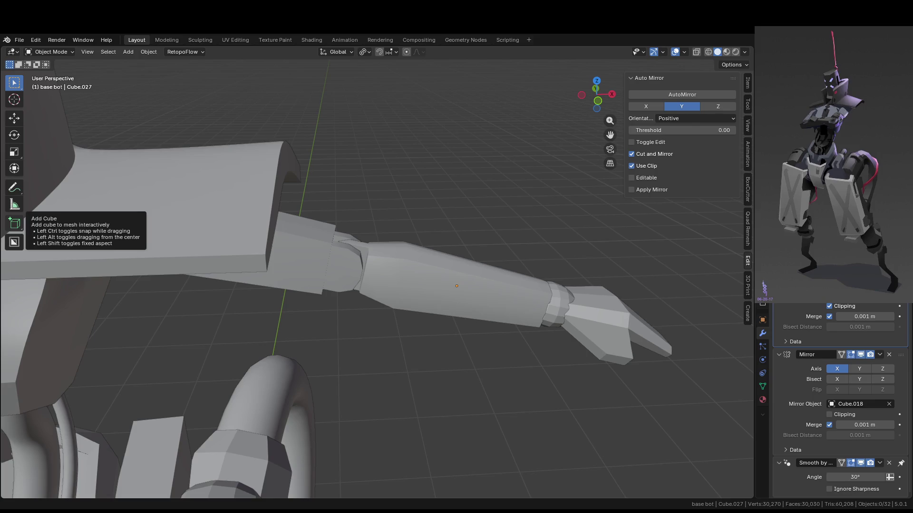
# Zoom in on the shoulder, select upper-arm block Cube.026 and enter Edit Mode.
pyautogui.scroll(2, 416, 214)
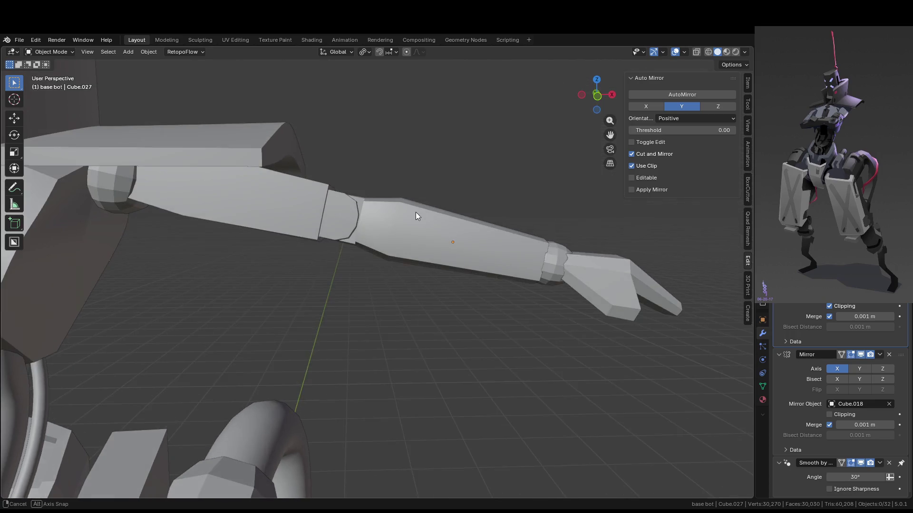
pyautogui.scroll(2, 415, 214)
pyautogui.moveTo(395, 215)
pyautogui.keyDown('shift'); pyautogui.mouseDown(button='middle')
pyautogui.moveTo(380, 261)
pyautogui.moveTo(389, 281)
pyautogui.mouseUp(button='middle'); pyautogui.keyUp('shift')
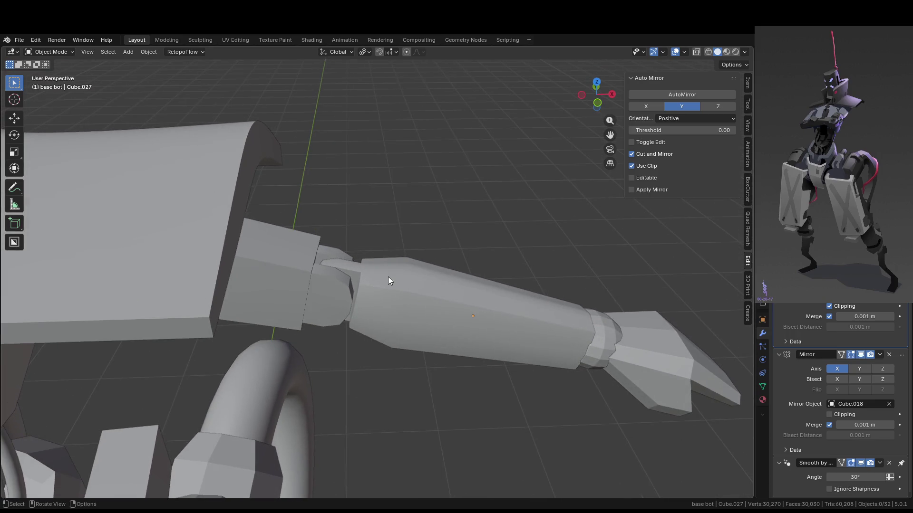
pyautogui.scroll(2, 387, 282)
pyautogui.click(349, 238)
pyautogui.scroll(3, 350, 252)
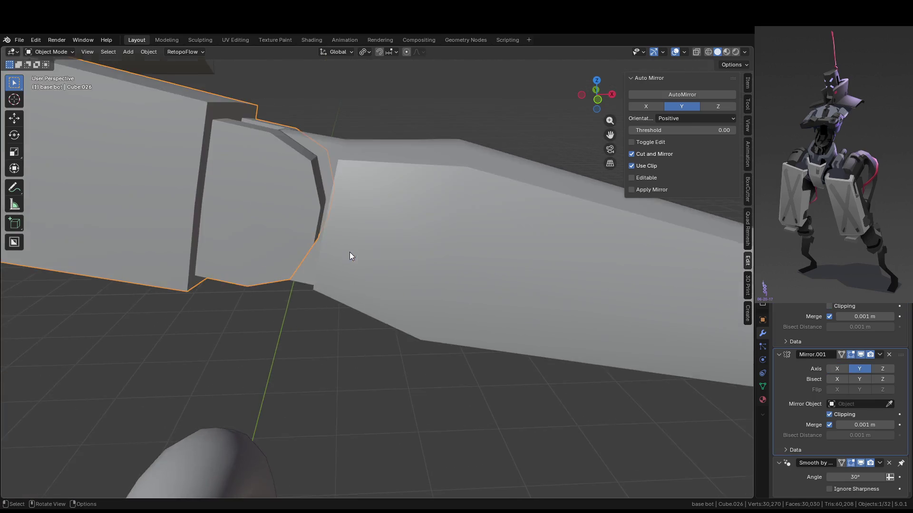
pyautogui.scroll(-2, 355, 276)
pyautogui.moveTo(356, 275)
pyautogui.mouseDown(button='middle')
pyautogui.moveTo(353, 259)
pyautogui.moveTo(331, 320)
pyautogui.moveTo(335, 304)
pyautogui.mouseUp(button='middle')
pyautogui.scroll(-2, 334, 304)
pyautogui.scroll(1, 374, 270)
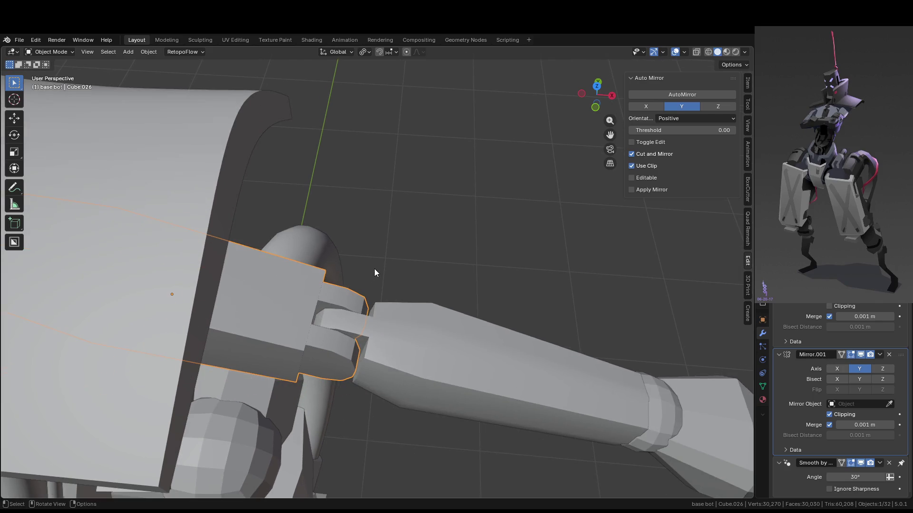
pyautogui.scroll(1, 378, 252)
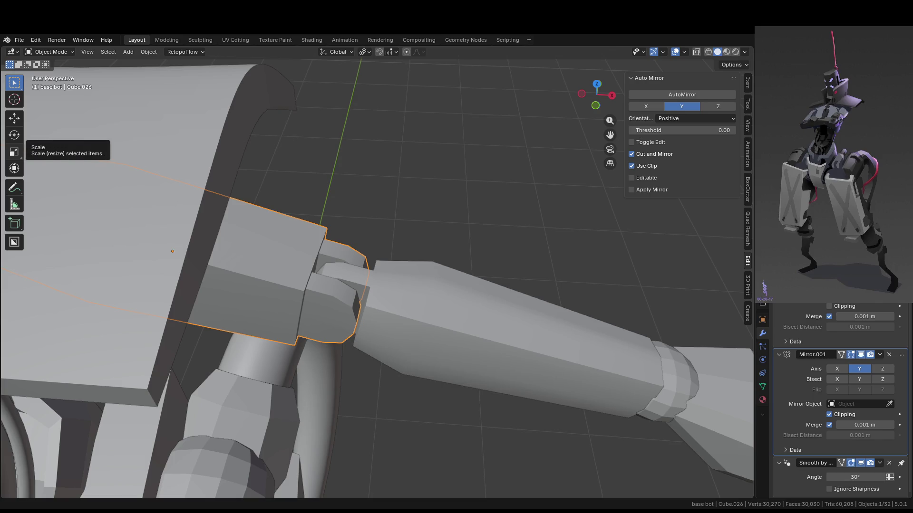
pyautogui.moveTo(401, 274)
pyautogui.mouseDown(button='middle')
pyautogui.moveTo(406, 240)
pyautogui.moveTo(354, 276)
pyautogui.moveTo(407, 232)
pyautogui.mouseUp(button='middle')
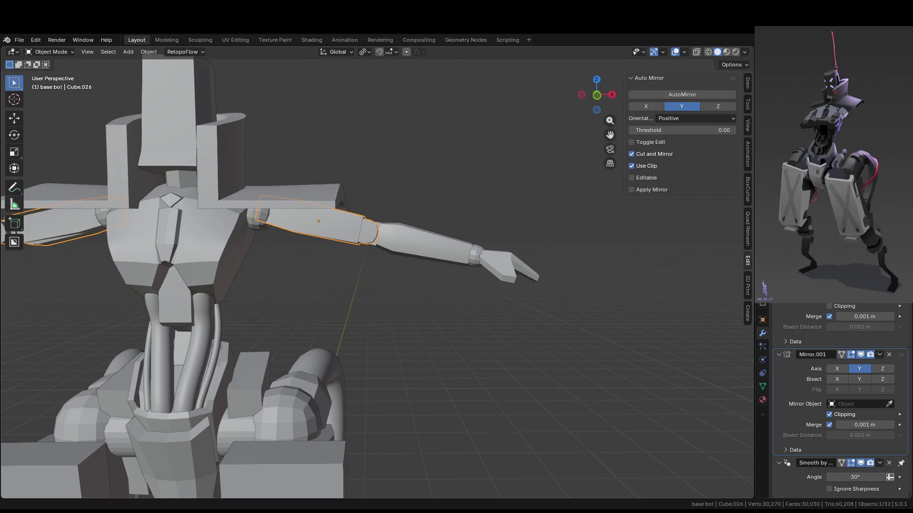
pyautogui.scroll(6, 361, 236)
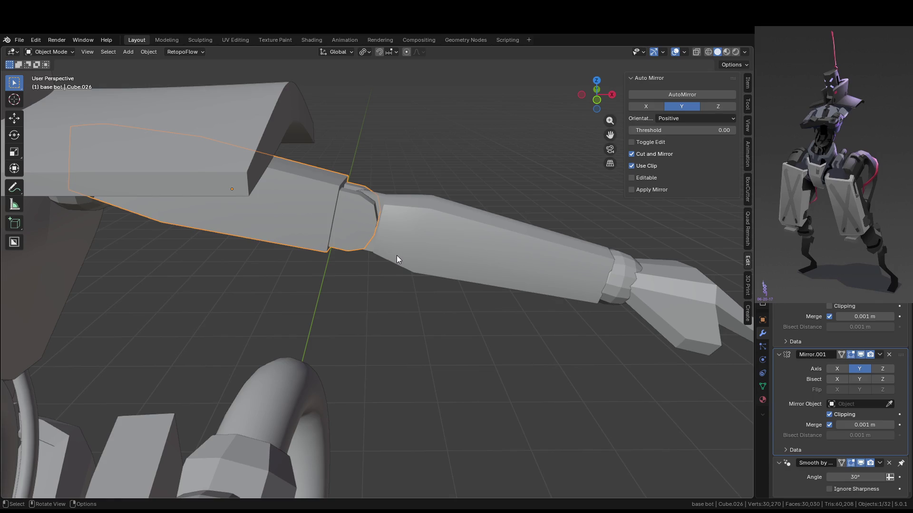
pyautogui.scroll(-5, 398, 261)
pyautogui.moveTo(399, 286)
pyautogui.mouseDown(button='middle')
pyautogui.moveTo(397, 293)
pyautogui.moveTo(381, 262)
pyautogui.moveTo(320, 252)
pyautogui.moveTo(269, 209)
pyautogui.moveTo(299, 218)
pyautogui.mouseUp(button='middle')
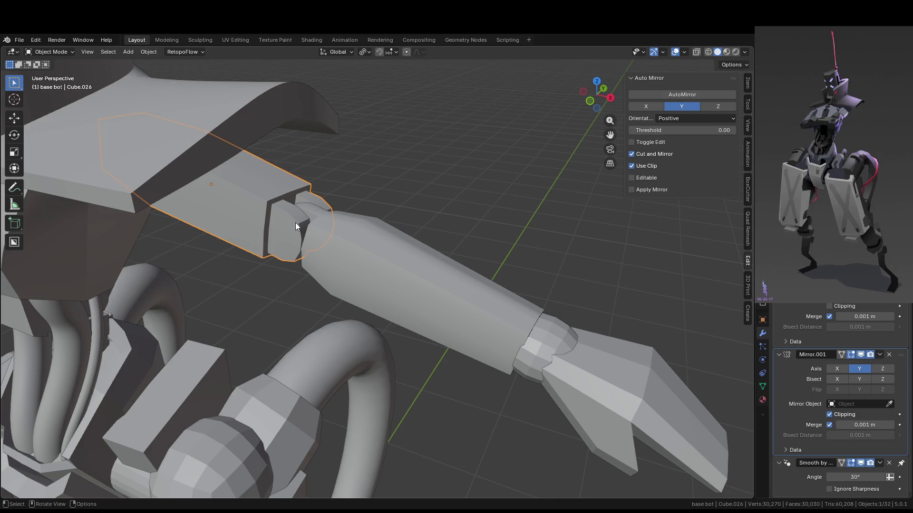
pyautogui.press('Tab')
pyautogui.scroll(3, 304, 235)
pyautogui.moveTo(304, 235)
pyautogui.mouseDown(button='middle')
pyautogui.moveTo(337, 252)
pyautogui.moveTo(347, 204)
pyautogui.moveTo(369, 258)
pyautogui.moveTo(333, 229)
pyautogui.mouseUp(button='middle')
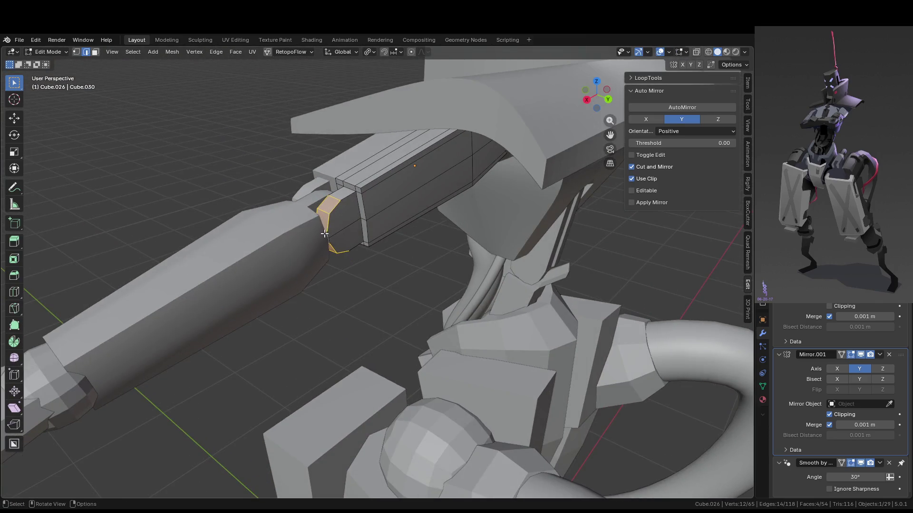
# Grow the joint face selection and separate the two prongs into their own object.
pyautogui.scroll(2, 324, 233)
pyautogui.keyDown('shift'); pyautogui.click(304, 224); pyautogui.keyUp('shift')
pyautogui.press('3')
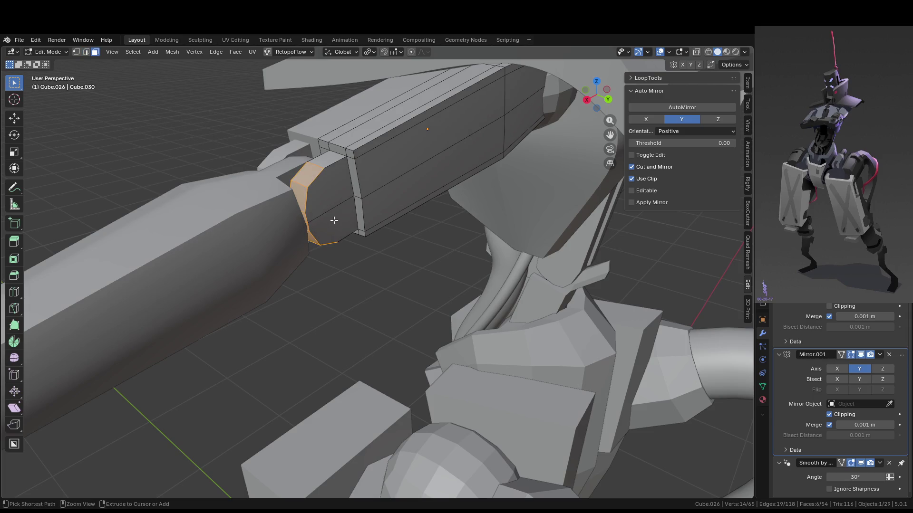
pyautogui.press('ctrl+KP_Add')
pyautogui.moveTo(334, 220)
pyautogui.mouseDown(button='middle')
pyautogui.moveTo(473, 265)
pyautogui.moveTo(540, 271)
pyautogui.mouseUp(button='middle')
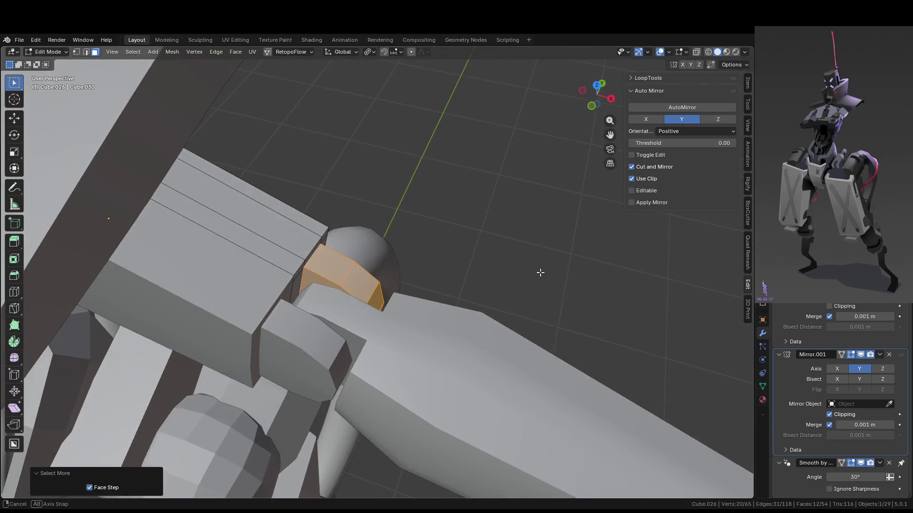
pyautogui.press('g')
pyautogui.press('Escape')
pyautogui.moveTo(684, 236); pyautogui.dragTo(474, 257, button='middle')
pyautogui.press('p')
pyautogui.click(476, 253)
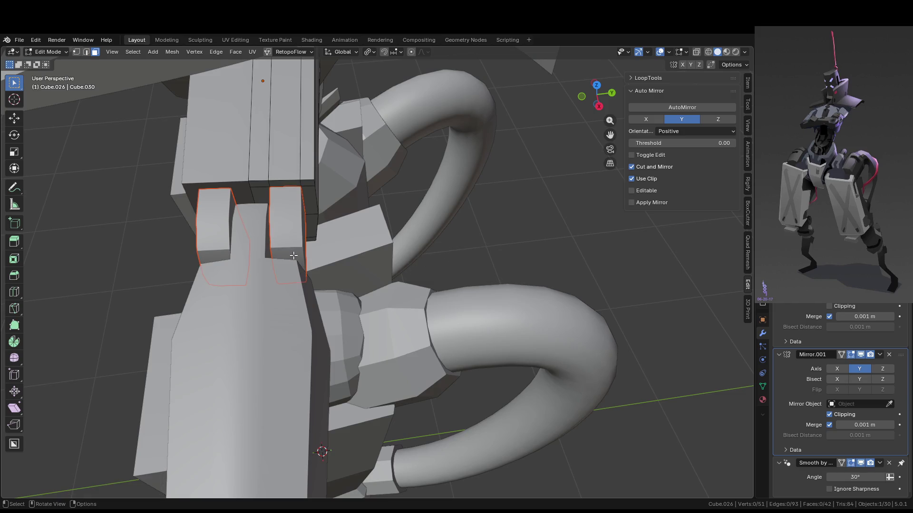
pyautogui.press('Tab')
pyautogui.press('g')
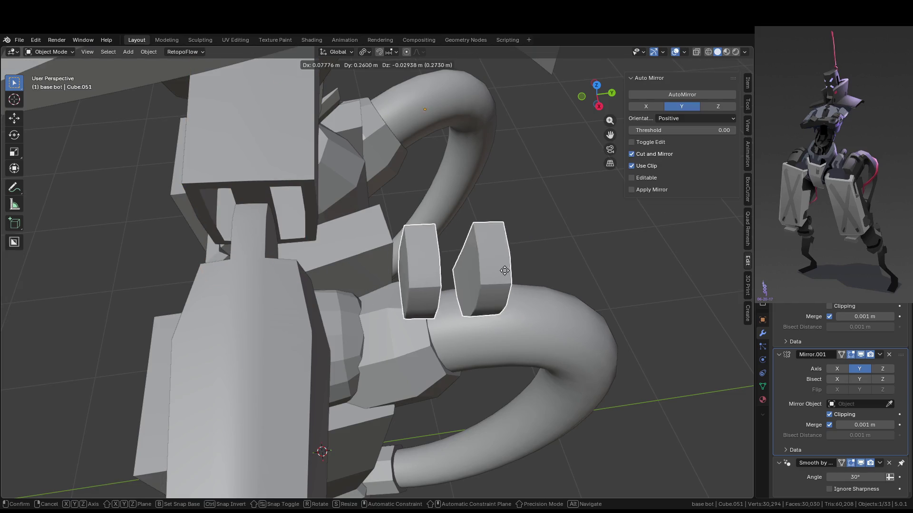
pyautogui.press('Escape')
# Isolate the forked block, delete its tall front face and fill the hole.
pyautogui.click(314, 176)
pyautogui.press('KP_Divide')
pyautogui.moveTo(349, 183)
pyautogui.mouseDown(button='middle')
pyautogui.moveTo(427, 246)
pyautogui.moveTo(441, 285)
pyautogui.moveTo(422, 266)
pyautogui.moveTo(418, 238)
pyautogui.mouseUp(button='middle')
pyautogui.press('Tab')
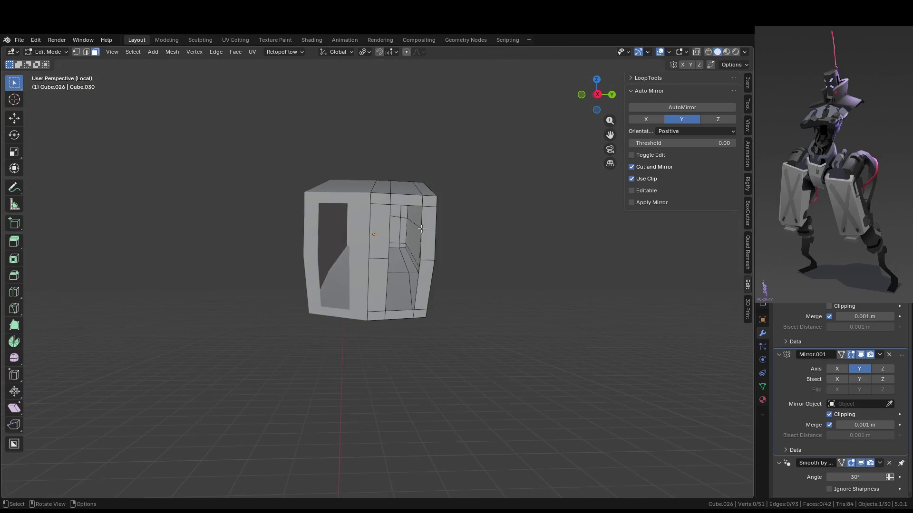
pyautogui.click(412, 206)
pyautogui.press('x')
pyautogui.press('f')
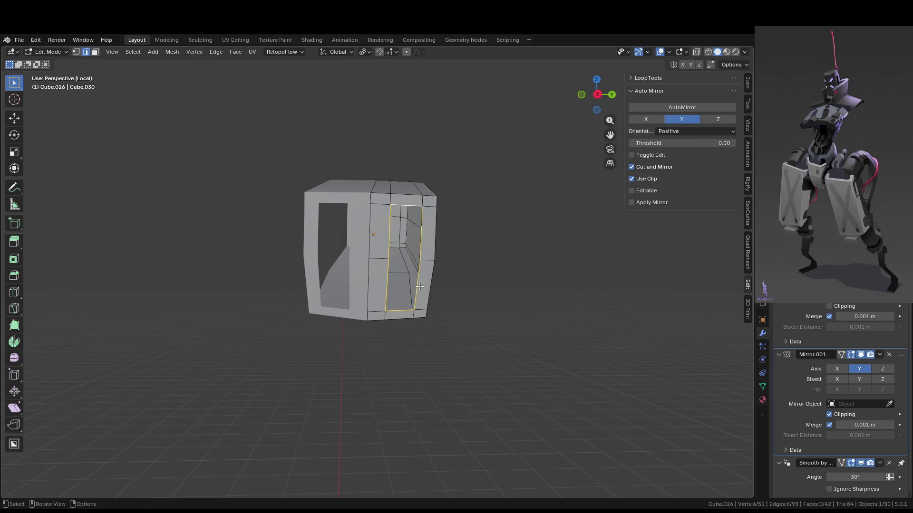
pyautogui.press('f')
pyautogui.moveTo(395, 309)
pyautogui.mouseDown(button='middle')
pyautogui.moveTo(432, 279)
pyautogui.moveTo(423, 279)
pyautogui.mouseUp(button='middle')
# Extrude four end faces about 0.0427 m inward to form the recessed slot.
pyautogui.press('3')
pyautogui.moveTo(279, 329); pyautogui.dragTo(309, 364)
pyautogui.press('e')
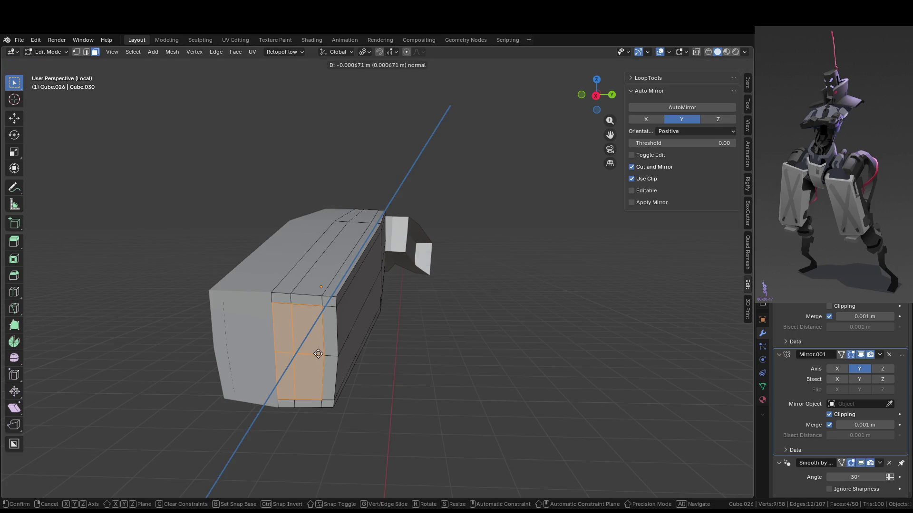
pyautogui.click(328, 343)
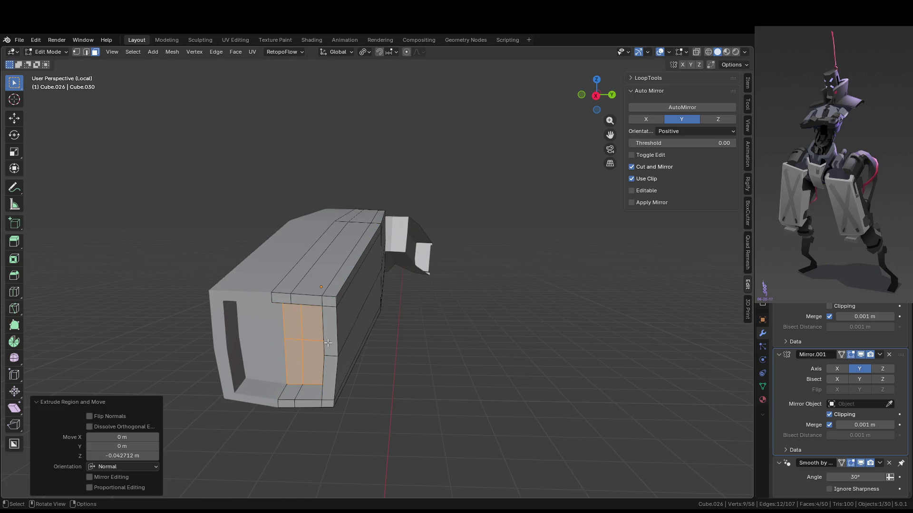
pyautogui.press('KP_Divide')
pyautogui.moveTo(422, 346)
pyautogui.mouseDown(button='middle')
pyautogui.moveTo(501, 309)
pyautogui.moveTo(427, 320)
pyautogui.moveTo(473, 318)
pyautogui.moveTo(457, 322)
pyautogui.moveTo(364, 276)
pyautogui.mouseUp(button='middle')
# Set the prong pieces' origin to Center of Mass (Surface).
pyautogui.press('Tab')
pyautogui.click(365, 275)
pyautogui.press('s')
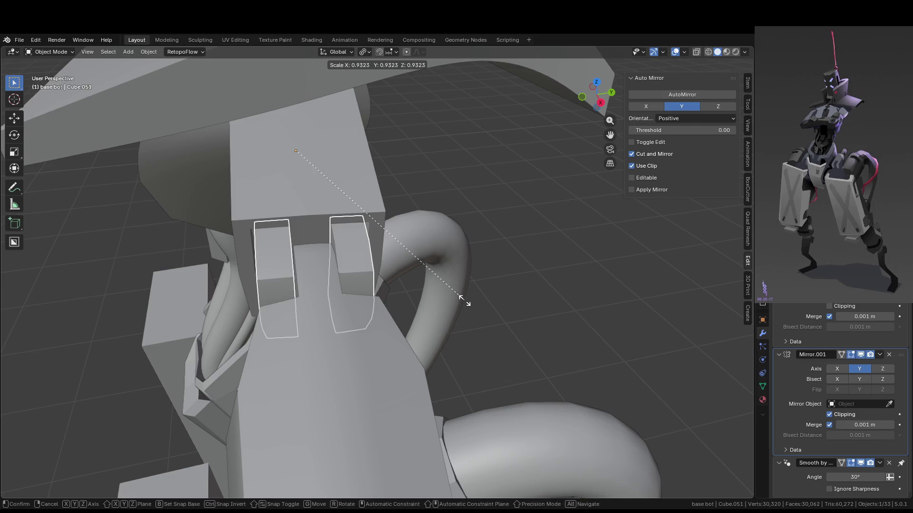
pyautogui.rightClick(463, 301)
pyautogui.rightClick(397, 287)
pyautogui.moveTo(358, 315)
pyautogui.click(416, 345)
# Scale the prongs slightly smaller and inspect them around the arm joint.
pyautogui.press('s')
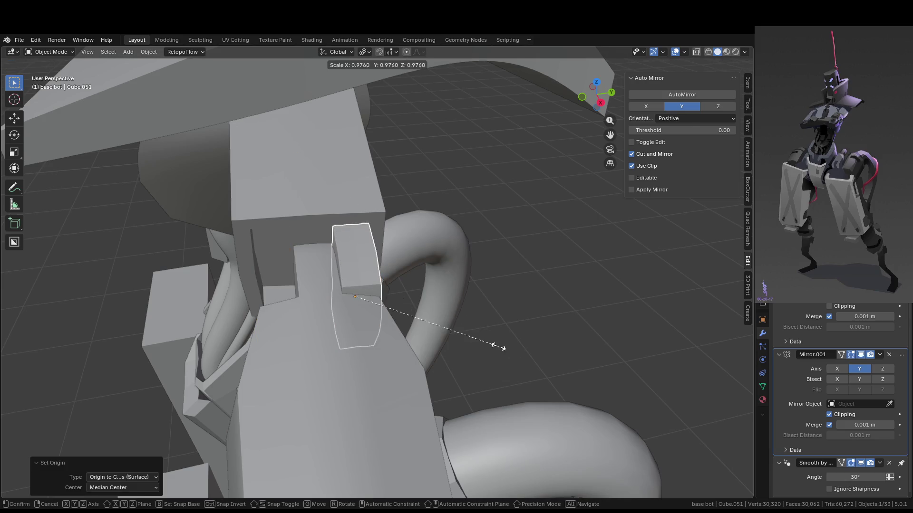
pyautogui.click(496, 345)
pyautogui.moveTo(432, 294)
pyautogui.mouseDown(button='middle')
pyautogui.moveTo(386, 249)
pyautogui.moveTo(388, 260)
pyautogui.mouseUp(button='middle')
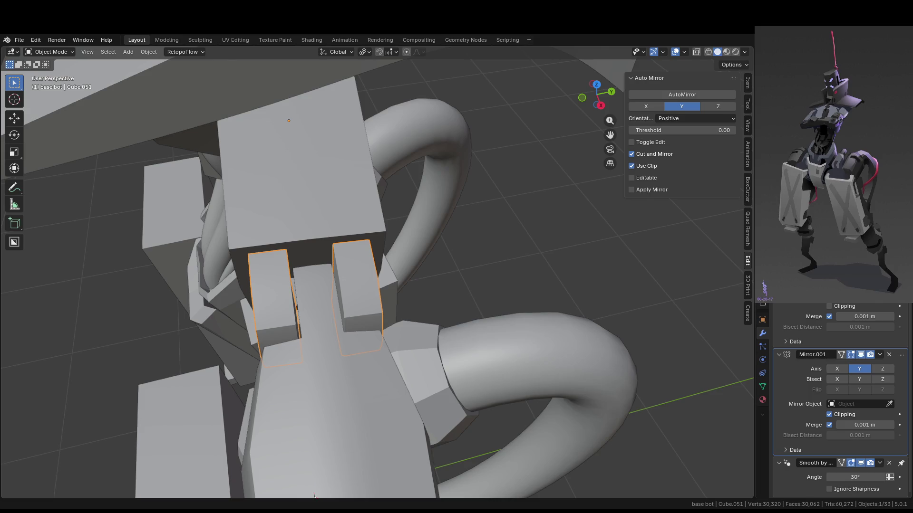
pyautogui.moveTo(314, 495)
pyautogui.mouseDown(button='middle')
pyautogui.moveTo(363, 359)
pyautogui.moveTo(393, 316)
pyautogui.moveTo(321, 303)
pyautogui.moveTo(268, 321)
pyautogui.mouseUp(button='middle')
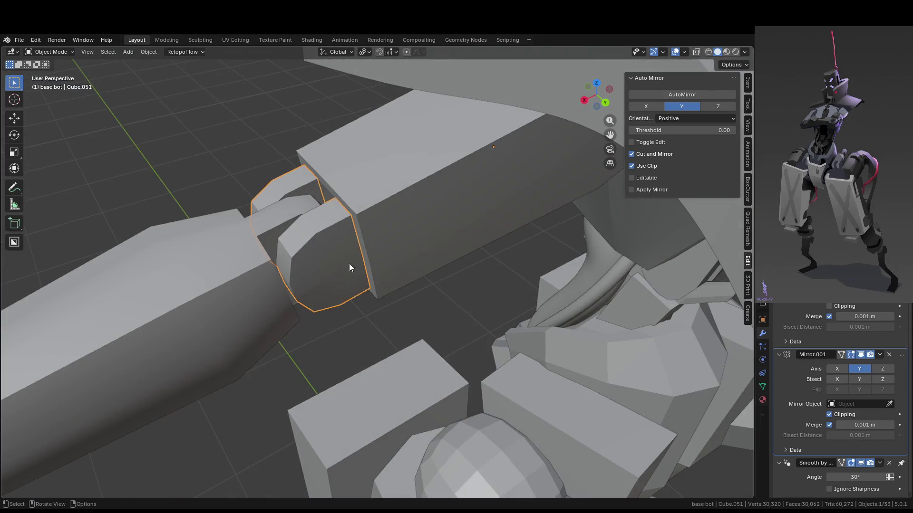
pyautogui.moveTo(346, 268); pyautogui.dragTo(462, 269, button='middle')
pyautogui.moveTo(390, 299)
pyautogui.mouseDown(button='middle')
pyautogui.moveTo(360, 274)
pyautogui.moveTo(332, 291)
pyautogui.moveTo(323, 312)
pyautogui.mouseUp(button='middle')
pyautogui.press('Tab')
# Shift the prong's thin side face along Y, then shrink the whole prong mesh to 0.922.
pyautogui.click(328, 323)
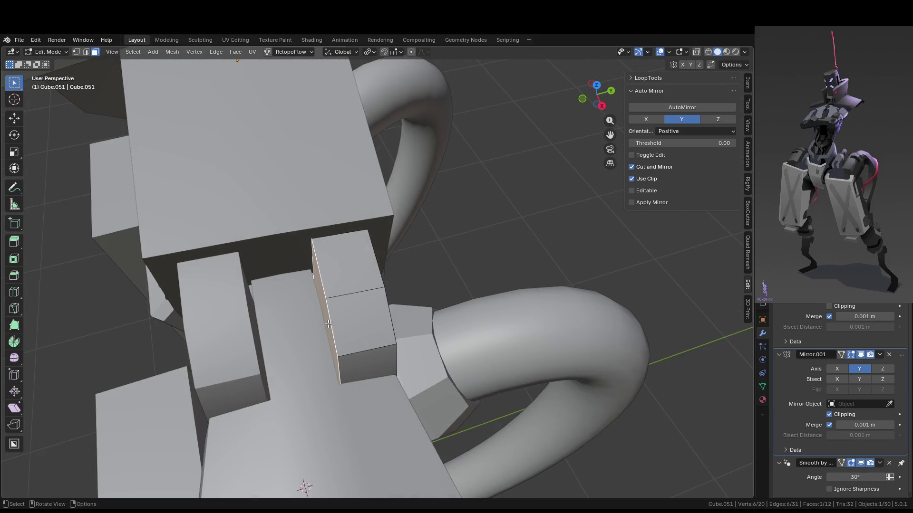
pyautogui.press('g')
pyautogui.press('y')
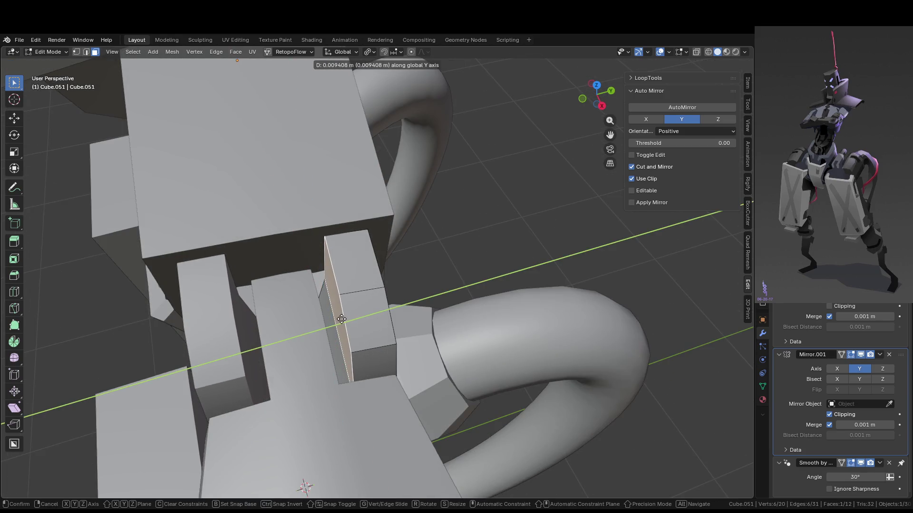
pyautogui.click(329, 323)
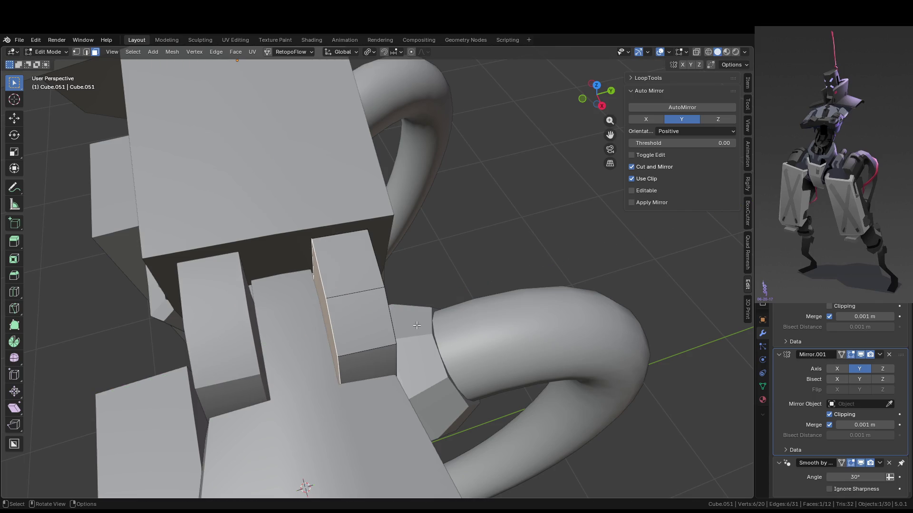
pyautogui.press('a')
pyautogui.press('s')
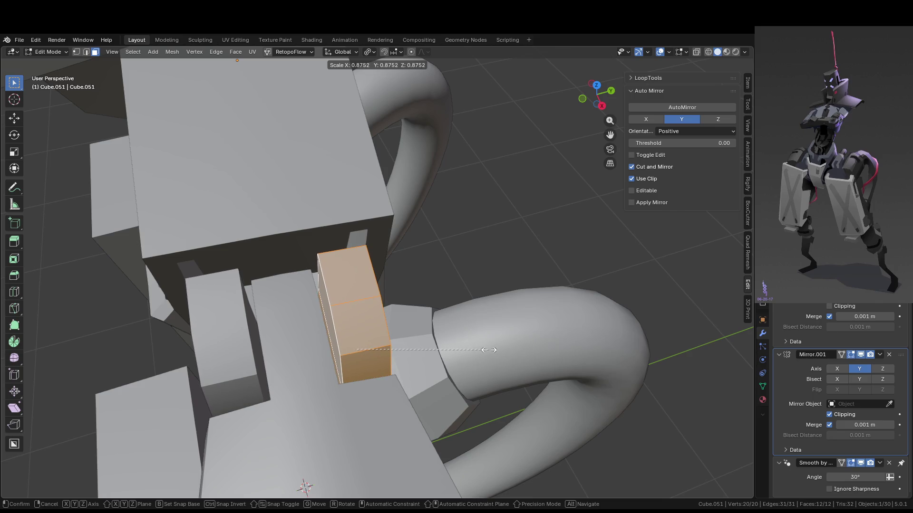
pyautogui.click(494, 350)
pyautogui.moveTo(494, 354)
pyautogui.mouseDown(button='middle')
pyautogui.moveTo(524, 334)
pyautogui.moveTo(514, 327)
pyautogui.moveTo(600, 309)
pyautogui.moveTo(562, 342)
pyautogui.moveTo(501, 325)
pyautogui.mouseUp(button='middle')
# In local view, extrude the two faces beside one prong edge outward, then restore the full model.
pyautogui.press('KP_Divide')
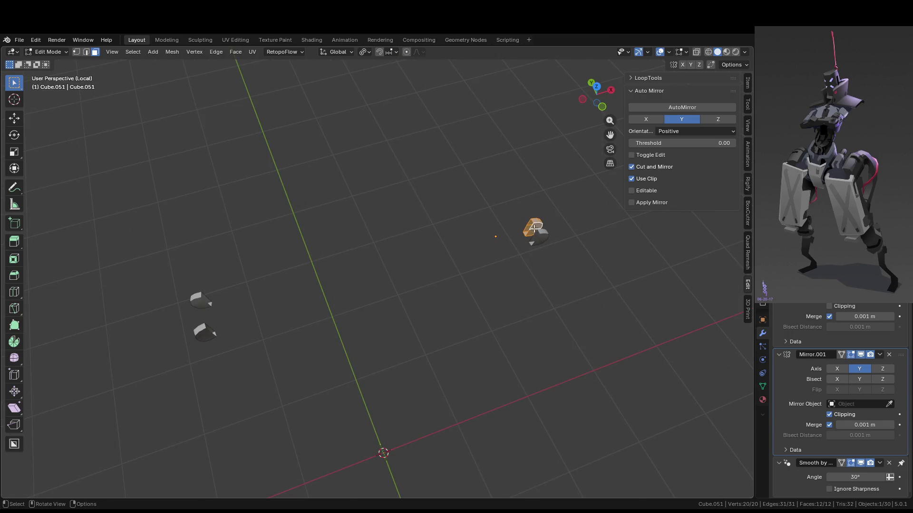
pyautogui.scroll(1, 534, 232)
pyautogui.press('2')
pyautogui.click(565, 218)
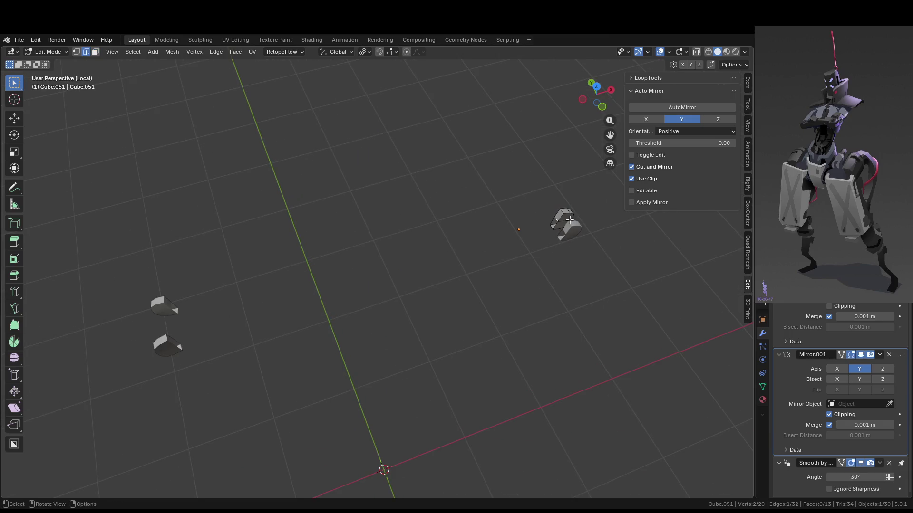
pyautogui.hotkey('ctrl', '3')
pyautogui.press('e')
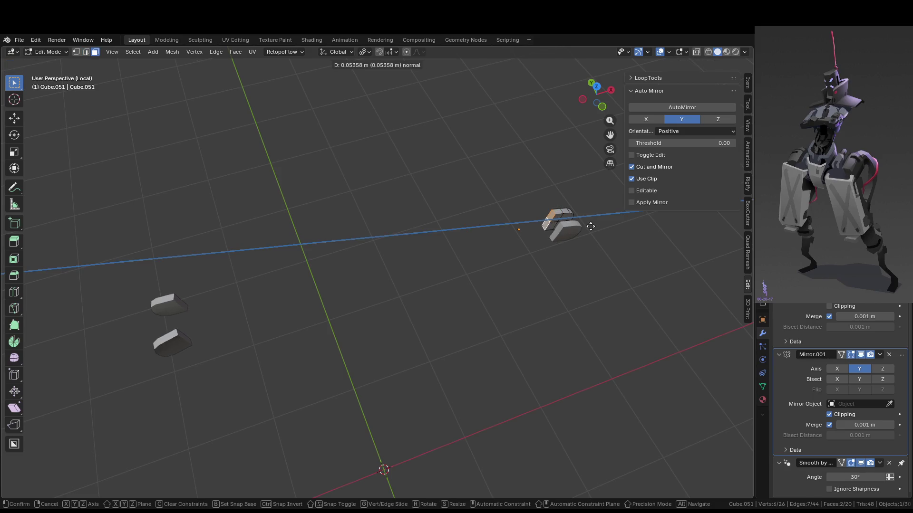
pyautogui.click(589, 226)
pyautogui.press('KP_Divide')
pyautogui.press('Tab')
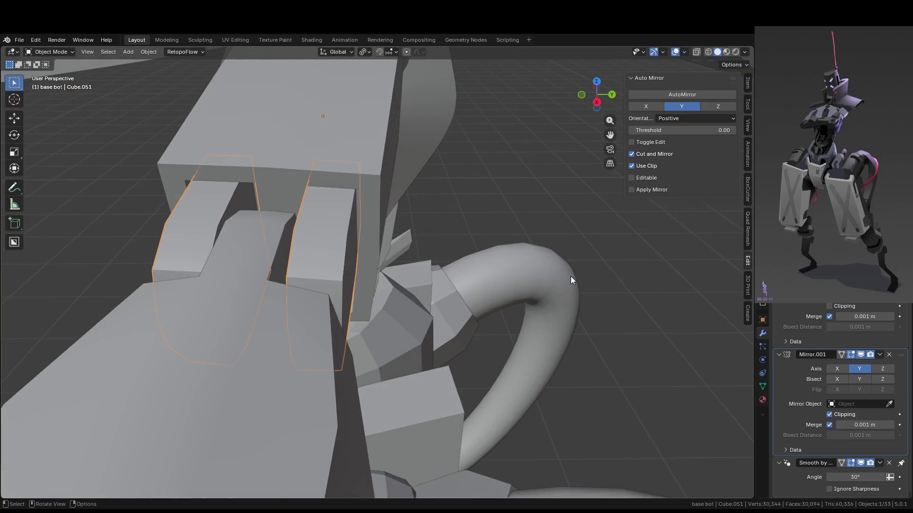
pyautogui.moveTo(517, 285)
pyautogui.mouseDown(button='middle')
pyautogui.moveTo(558, 269)
pyautogui.moveTo(587, 233)
pyautogui.moveTo(505, 198)
pyautogui.moveTo(443, 293)
pyautogui.moveTo(535, 312)
pyautogui.moveTo(525, 308)
pyautogui.mouseUp(button='middle')
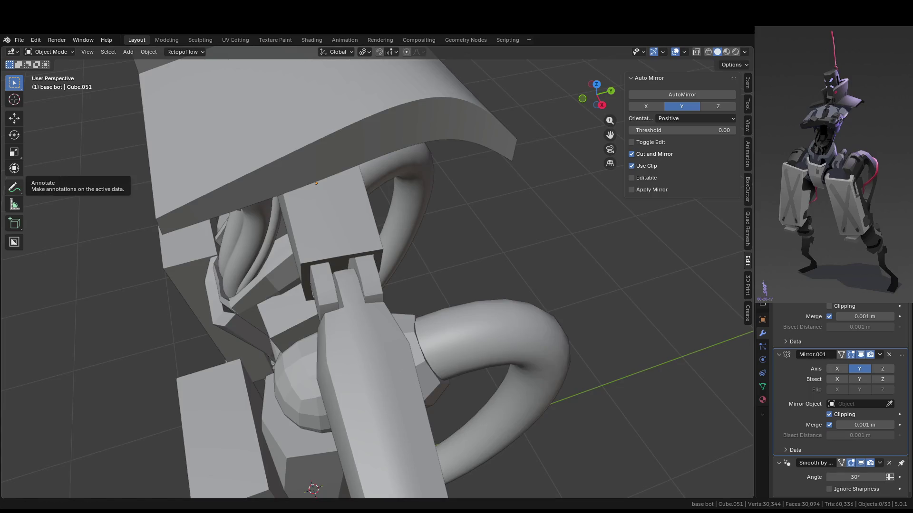
pyautogui.moveTo(377, 249)
pyautogui.mouseDown(button='middle')
pyautogui.moveTo(454, 206)
pyautogui.moveTo(458, 256)
pyautogui.mouseUp(button='middle')
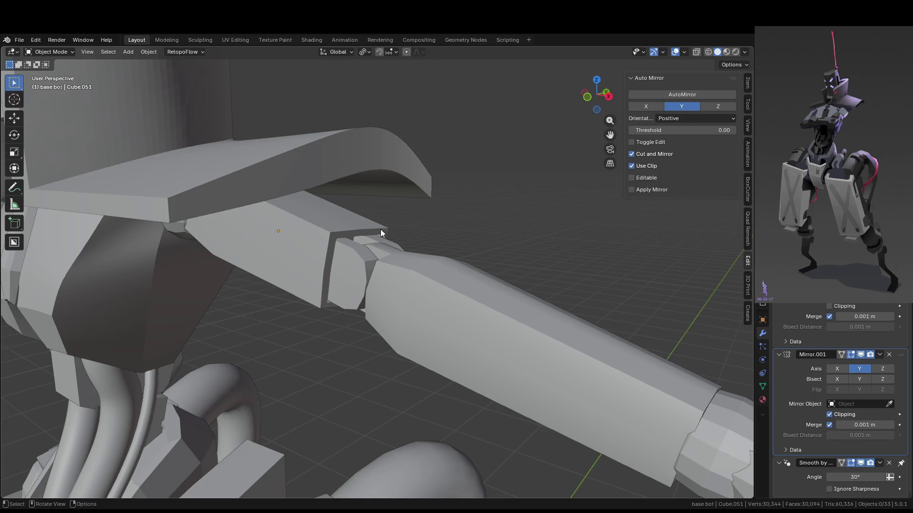
pyautogui.moveTo(308, 219)
pyautogui.mouseDown(button='middle')
pyautogui.moveTo(328, 304)
pyautogui.moveTo(374, 298)
pyautogui.moveTo(360, 279)
pyautogui.moveTo(418, 271)
pyautogui.moveTo(420, 236)
pyautogui.moveTo(334, 270)
pyautogui.mouseUp(button='middle')
pyautogui.moveTo(368, 239)
pyautogui.mouseDown(button='middle')
pyautogui.moveTo(351, 220)
pyautogui.moveTo(415, 214)
pyautogui.moveTo(377, 264)
pyautogui.moveTo(383, 270)
pyautogui.moveTo(340, 224)
pyautogui.mouseUp(button='middle')
pyautogui.click(400, 240)
pyautogui.click(378, 264)
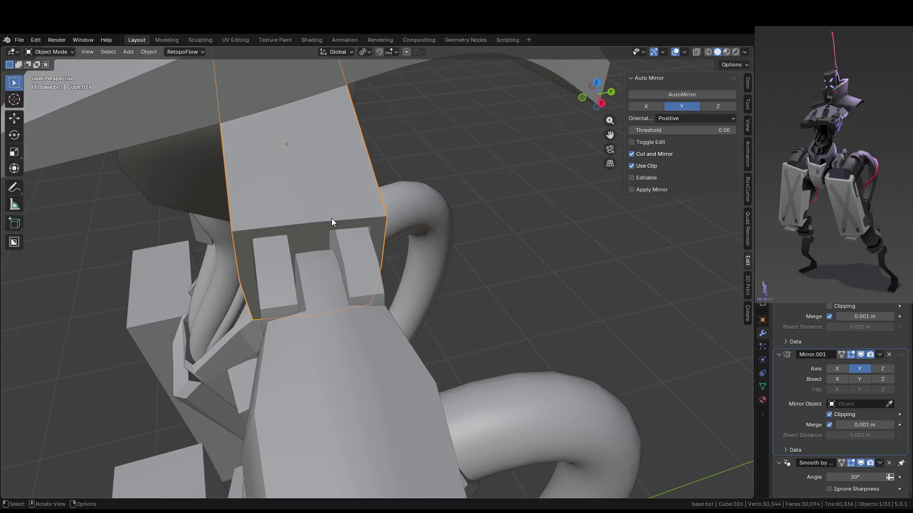
pyautogui.scroll(-3, 332, 218)
pyautogui.hotkey('shift', 'a')
pyautogui.moveTo(372, 226)
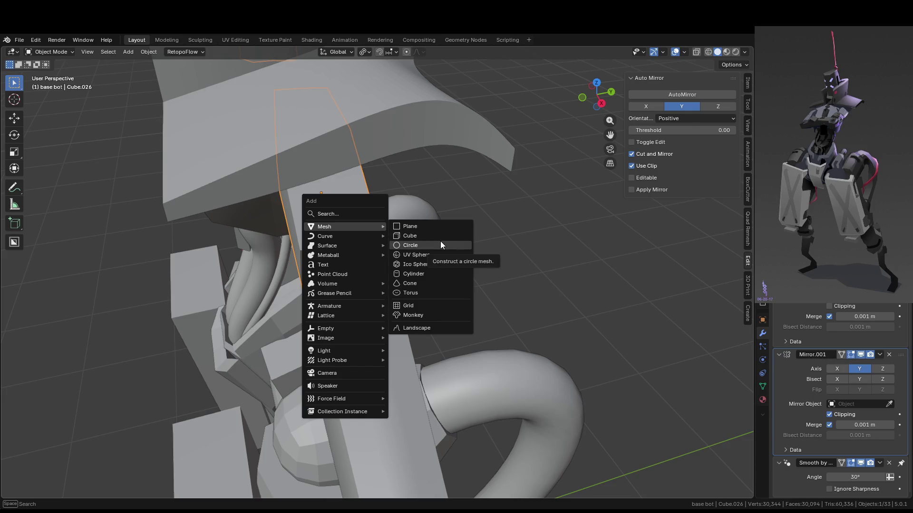
pyautogui.hotkey('shift', 'a')
pyautogui.moveTo(391, 238)
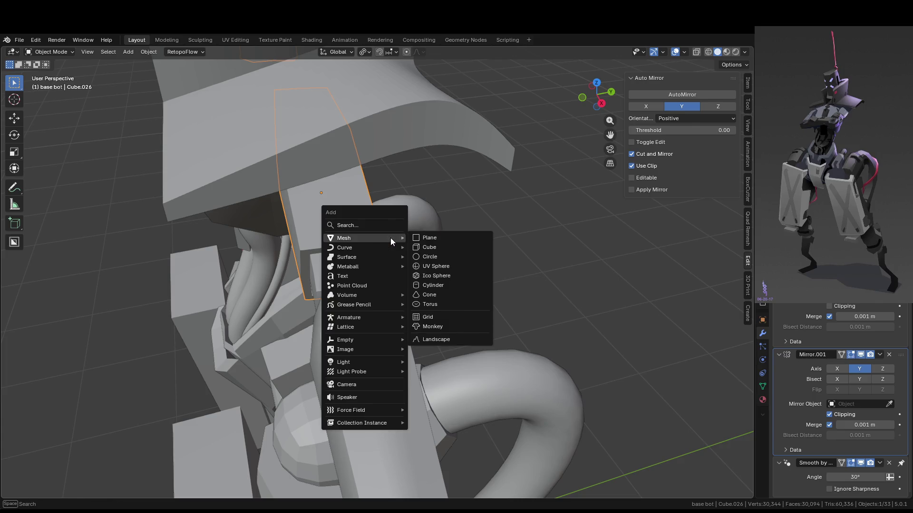
pyautogui.moveTo(299, 246); pyautogui.dragTo(369, 265, button='middle')
pyautogui.click(370, 264)
pyautogui.click(376, 222)
pyautogui.press('Tab')
pyautogui.moveTo(375, 222); pyautogui.dragTo(369, 243, button='middle')
pyautogui.press('2')
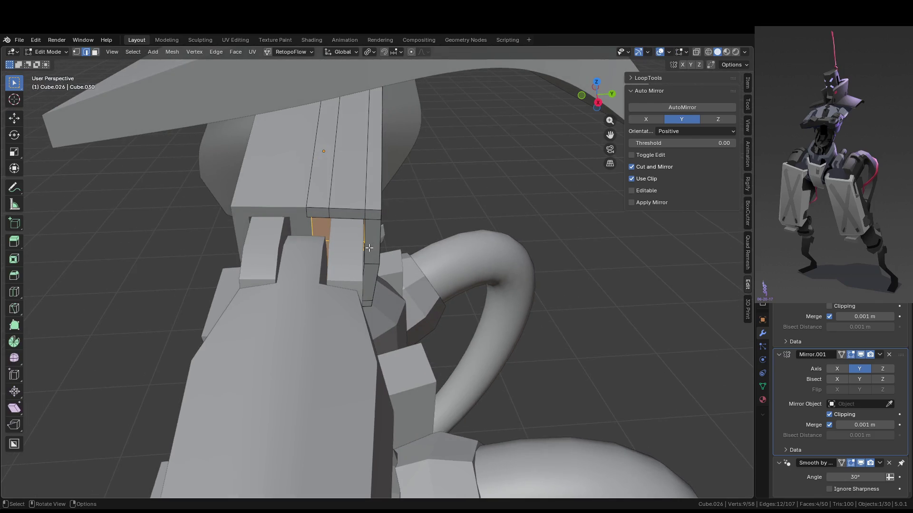
# Inspect the shoulder plate, arm and claw from several angles, then return to Object Mode with the forearm selected.
pyautogui.moveTo(361, 243)
pyautogui.mouseDown(button='middle')
pyautogui.moveTo(262, 238)
pyautogui.moveTo(262, 273)
pyautogui.mouseUp(button='middle')
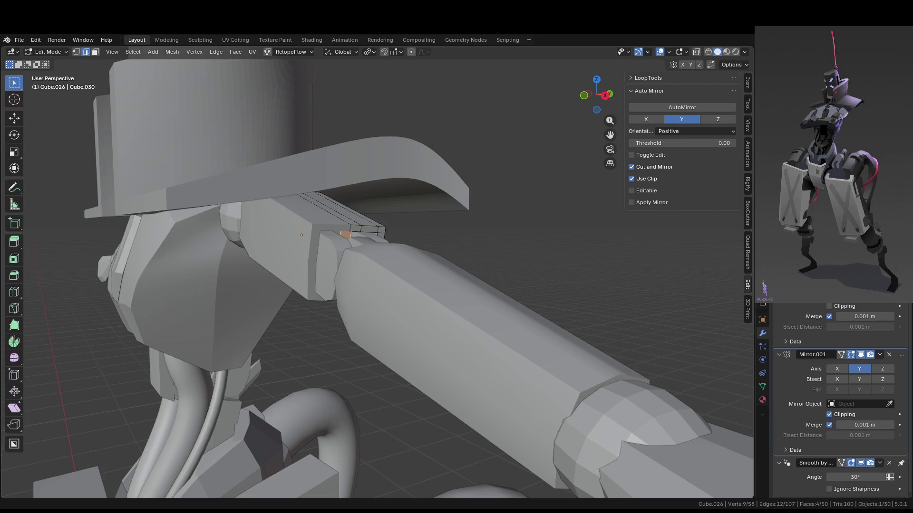
pyautogui.moveTo(170, 204); pyautogui.dragTo(276, 225, button='middle')
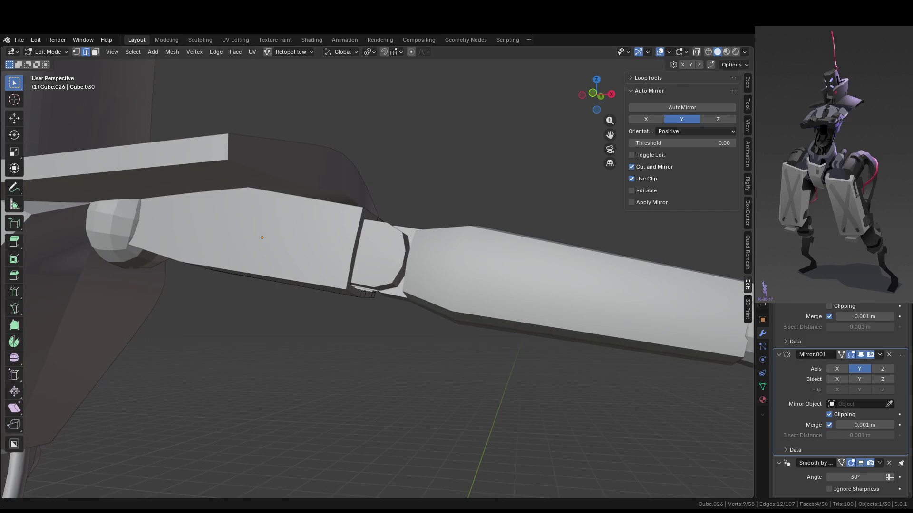
pyautogui.press('KP_Decimal')
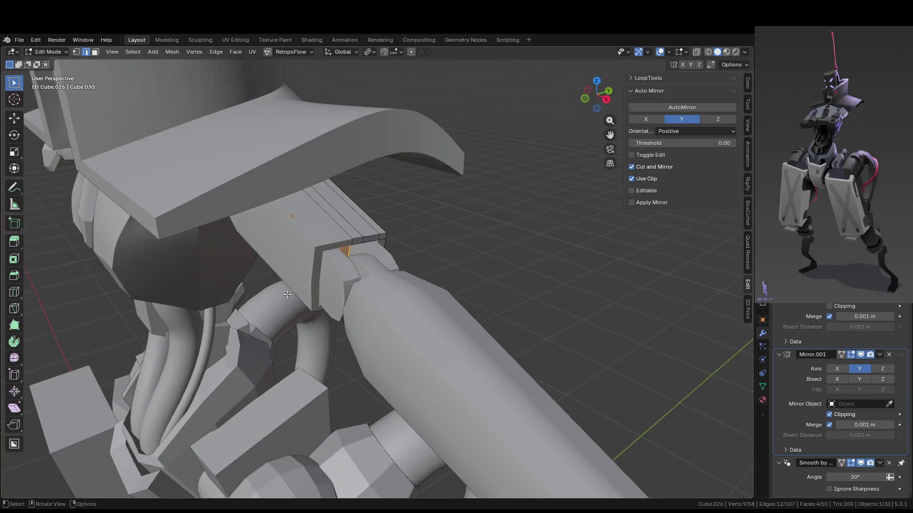
pyautogui.moveTo(328, 301); pyautogui.dragTo(280, 327, button='middle')
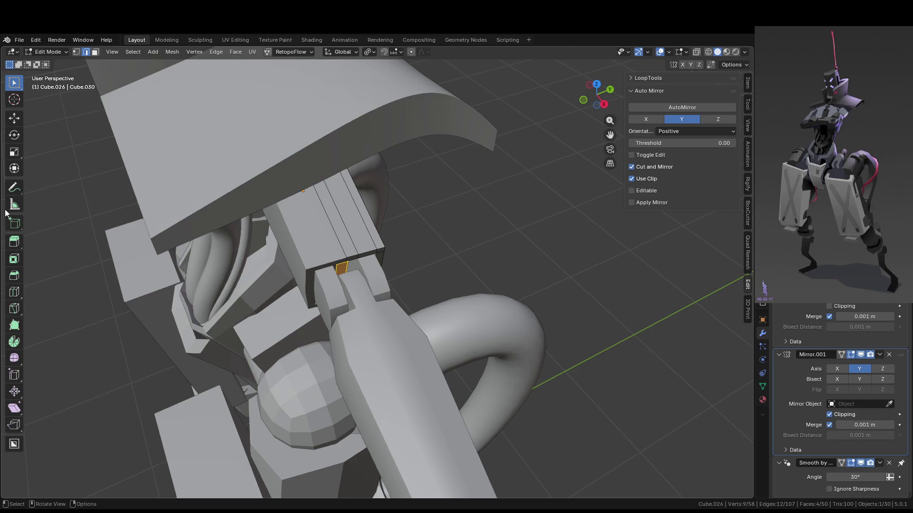
pyautogui.moveTo(187, 234); pyautogui.dragTo(298, 247, button='middle')
pyautogui.scroll(-3, 225, 237)
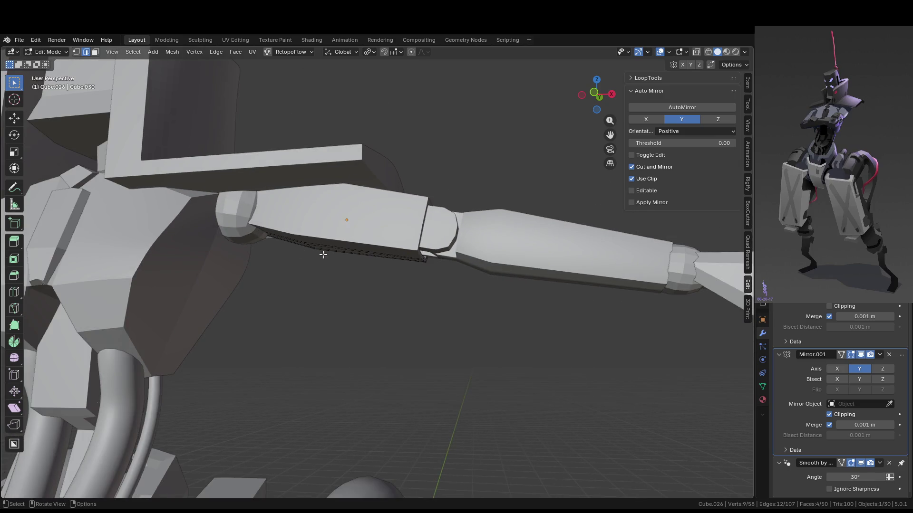
pyautogui.moveTo(452, 302)
pyautogui.mouseDown(button='middle')
pyautogui.moveTo(334, 244)
pyautogui.moveTo(402, 302)
pyautogui.moveTo(407, 259)
pyautogui.moveTo(392, 306)
pyautogui.mouseUp(button='middle')
pyautogui.press('Tab')
pyautogui.click(399, 248)
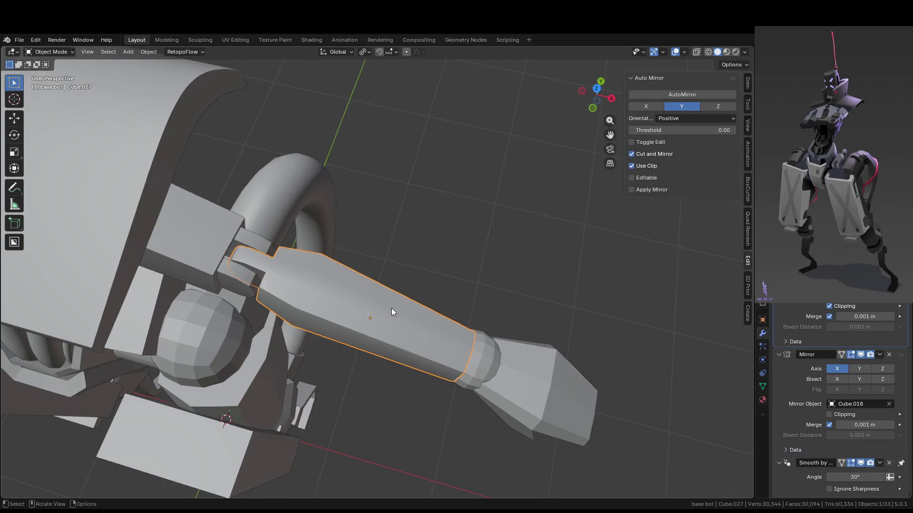
# Scale the wrist joint sphere down slightly.
pyautogui.moveTo(392, 309)
pyautogui.mouseDown(button='middle')
pyautogui.moveTo(369, 294)
pyautogui.moveTo(404, 196)
pyautogui.moveTo(398, 208)
pyautogui.mouseUp(button='middle')
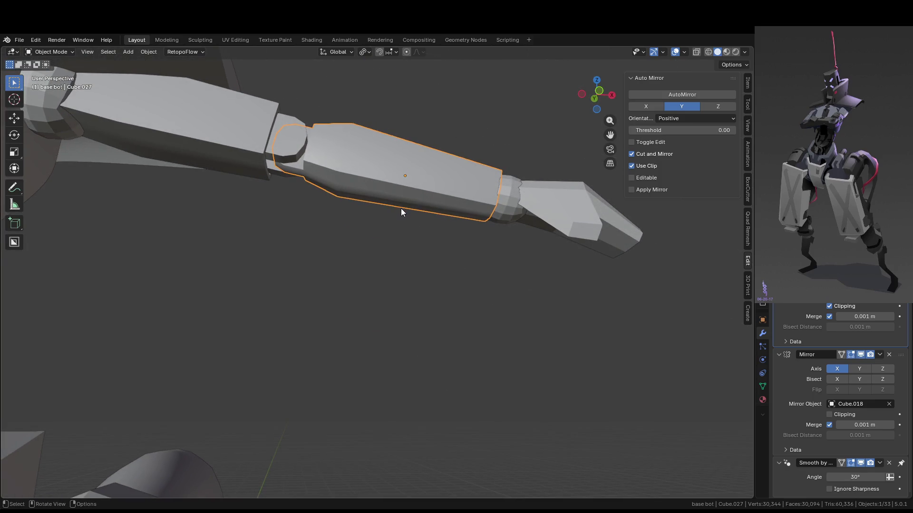
pyautogui.moveTo(402, 208)
pyautogui.mouseDown(button='middle')
pyautogui.moveTo(443, 231)
pyautogui.moveTo(418, 269)
pyautogui.mouseUp(button='middle')
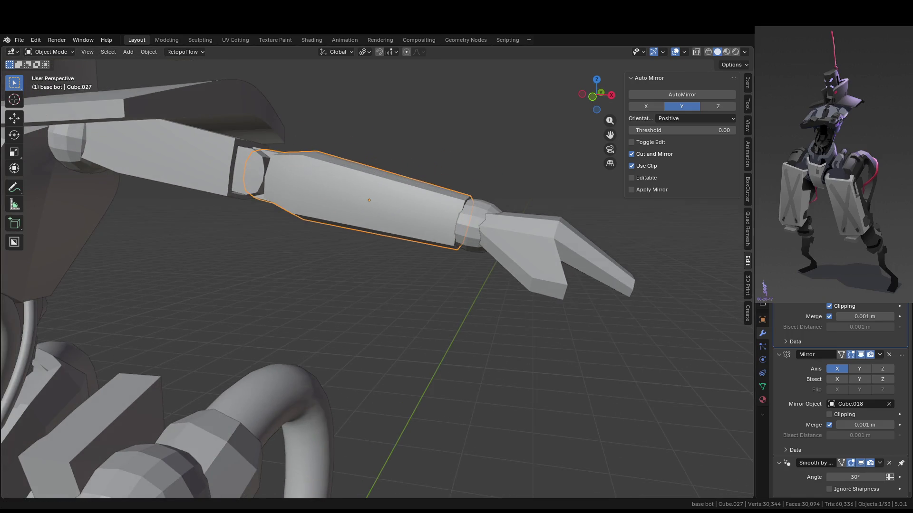
pyautogui.scroll(5, 533, 237)
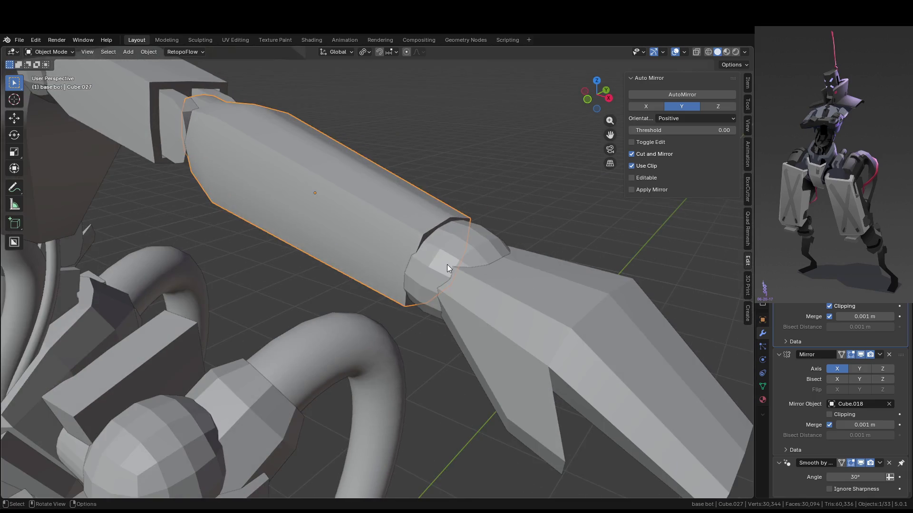
pyautogui.click(447, 264)
pyautogui.moveTo(527, 302)
pyautogui.mouseDown(button='middle')
pyautogui.moveTo(542, 321)
pyautogui.moveTo(529, 352)
pyautogui.moveTo(520, 312)
pyautogui.moveTo(515, 318)
pyautogui.mouseUp(button='middle')
pyautogui.press('s')
pyautogui.click(441, 330)
# Open the forearm for mesh editing and isolate it in Local View.
pyautogui.click(319, 271)
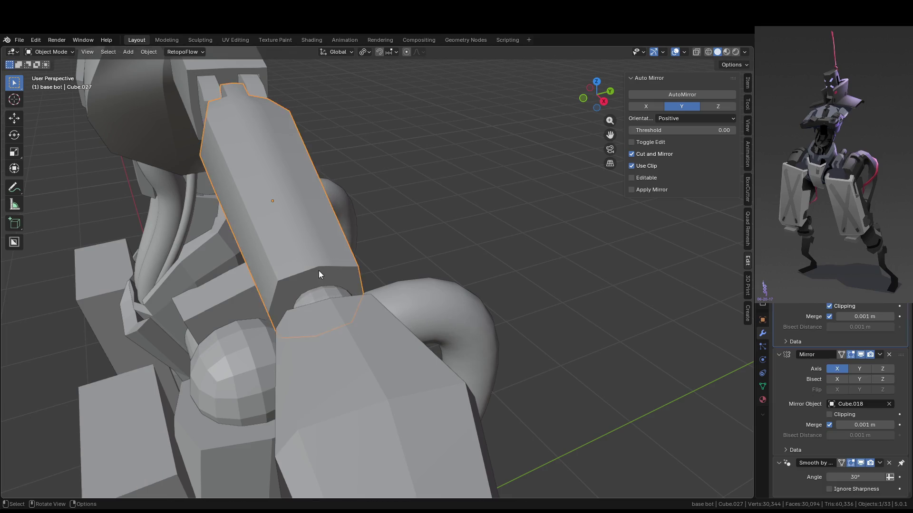
pyautogui.press('Tab')
pyautogui.moveTo(351, 281)
pyautogui.mouseDown(button='middle')
pyautogui.moveTo(323, 285)
pyautogui.moveTo(390, 261)
pyautogui.moveTo(444, 220)
pyautogui.moveTo(432, 240)
pyautogui.moveTo(418, 200)
pyautogui.mouseUp(button='middle')
pyautogui.press('KP_Divide')
pyautogui.scroll(5, 418, 196)
pyautogui.scroll(2, 418, 195)
pyautogui.scroll(-8, 418, 196)
# Inset the forearm's end face with boundary toggled and push it inward into a recess.
pyautogui.press('3')
pyautogui.click(412, 261)
pyautogui.moveTo(411, 261); pyautogui.dragTo(496, 284, button='middle')
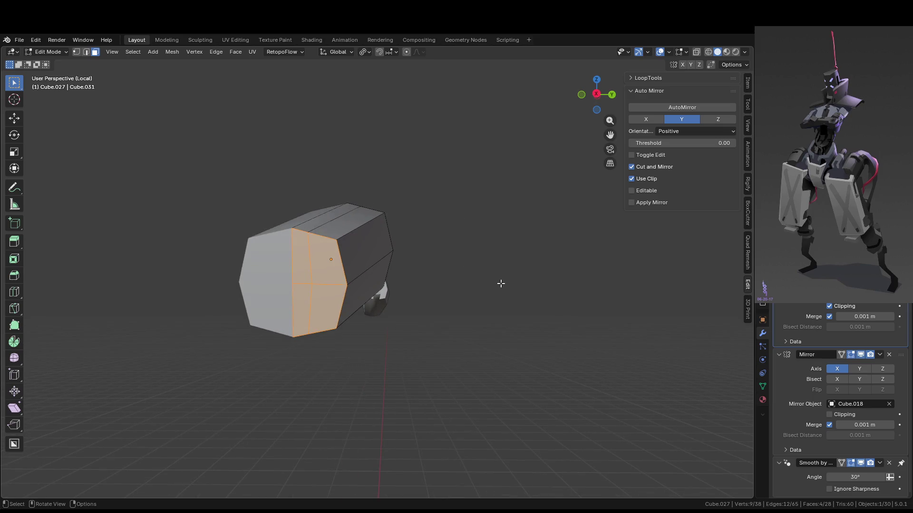
pyautogui.press('i')
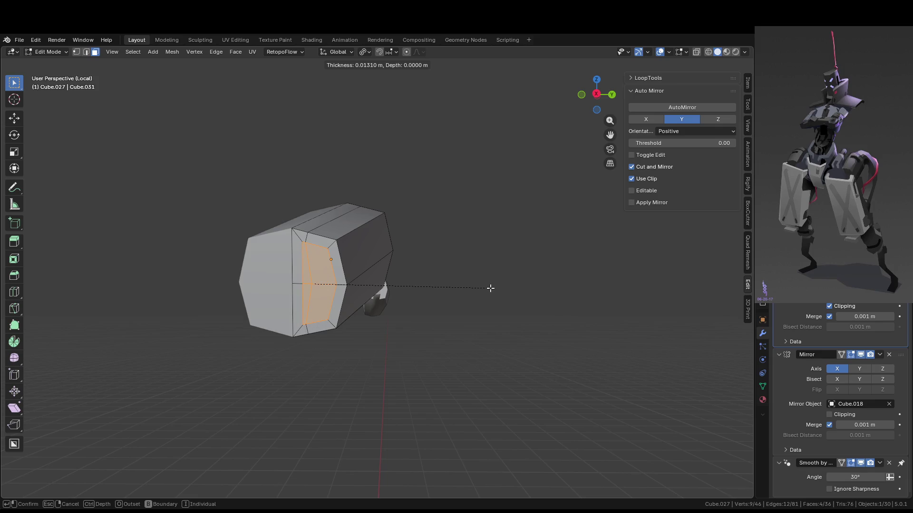
pyautogui.press('b')
pyautogui.click(484, 290)
pyautogui.press('e')
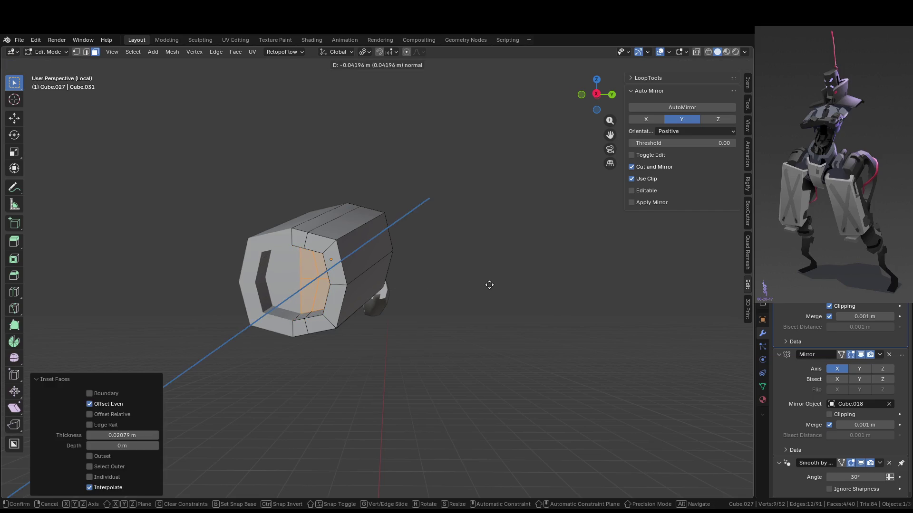
pyautogui.click(489, 285)
# Return to Object Mode, bring the whole robot back into view, and select the wrist joint.
pyautogui.press('Tab')
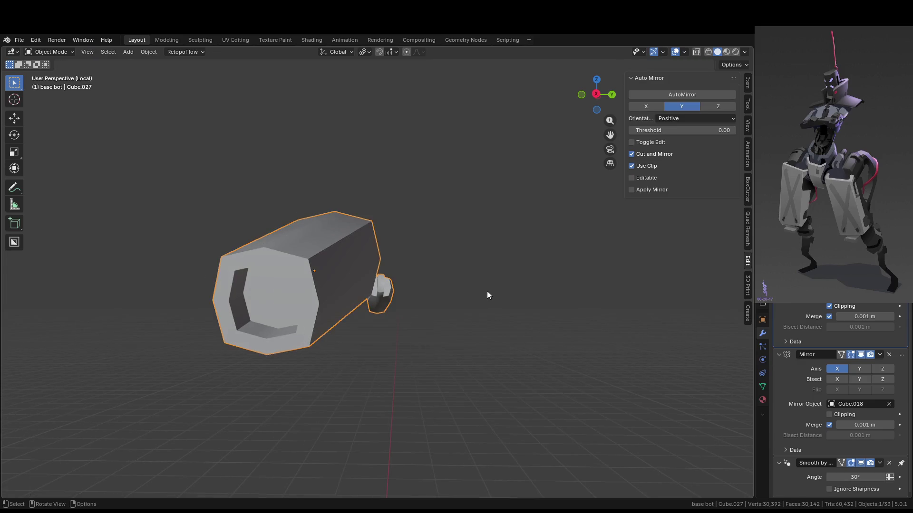
pyautogui.hotkey('ctrl', 'z')
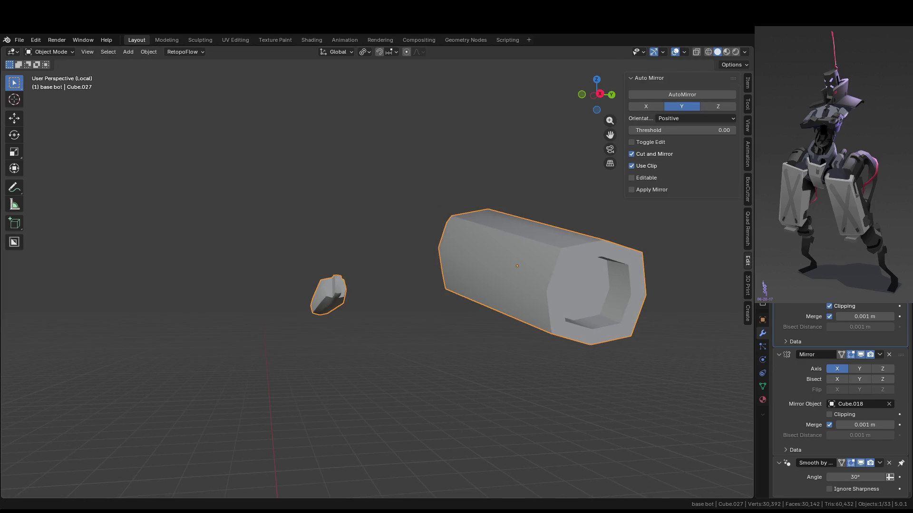
pyautogui.press('KP_Divide')
pyautogui.moveTo(525, 334)
pyautogui.mouseDown(button='middle')
pyautogui.moveTo(464, 311)
pyautogui.moveTo(499, 315)
pyautogui.mouseUp(button='middle')
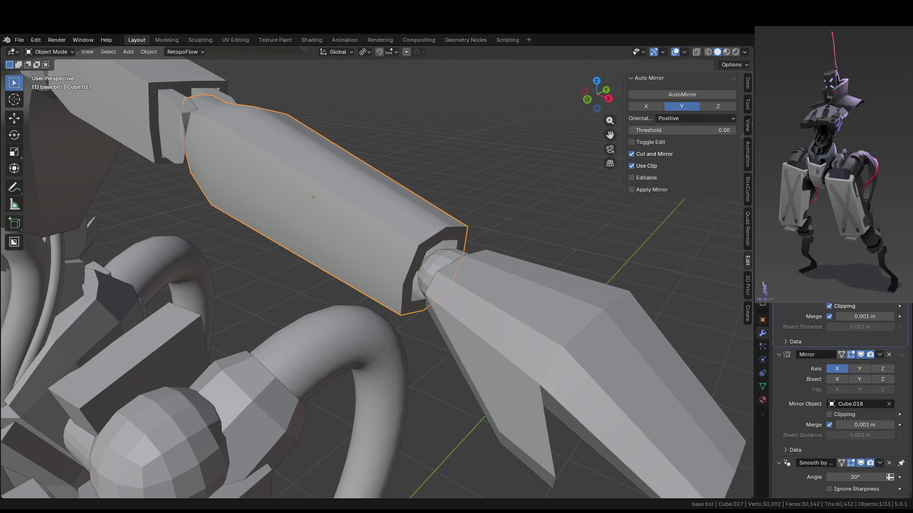
pyautogui.click(443, 254)
pyautogui.moveTo(443, 254); pyautogui.dragTo(521, 301, button='middle')
# Rotate the wrist joint about X and switch to the orthographic front view.
pyautogui.press('r')
pyautogui.press('x')
pyautogui.click(541, 317)
pyautogui.press('KP_1')
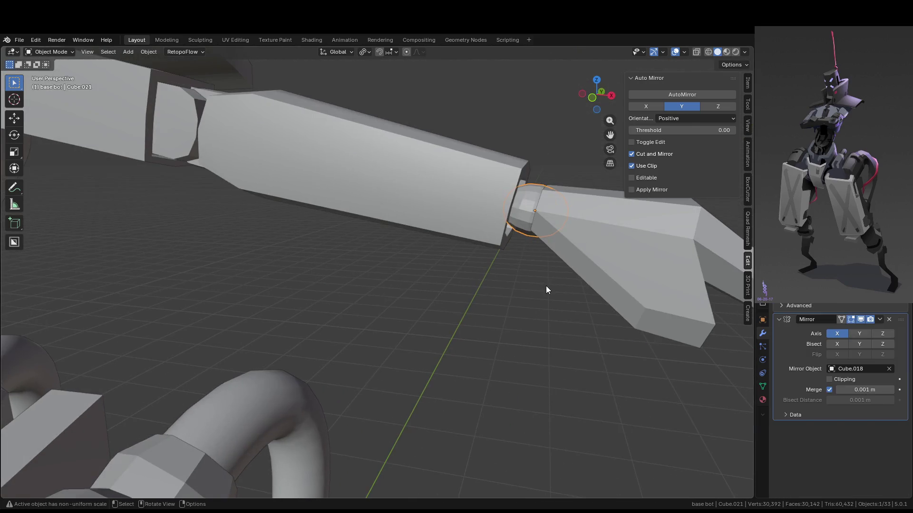
pyautogui.press('KP_3')
pyautogui.press('KP_1')
# Move the wrist joint 0.054794 m along local Z, stretch it 1.168 along local X, and open its mesh.
pyautogui.press('g')
pyautogui.press('z')
pyautogui.press('z')
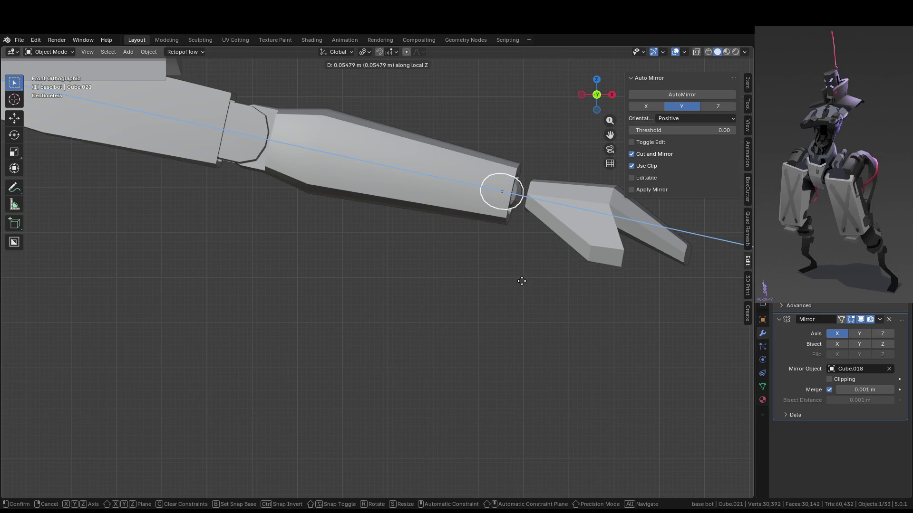
pyautogui.click(521, 281)
pyautogui.press('s')
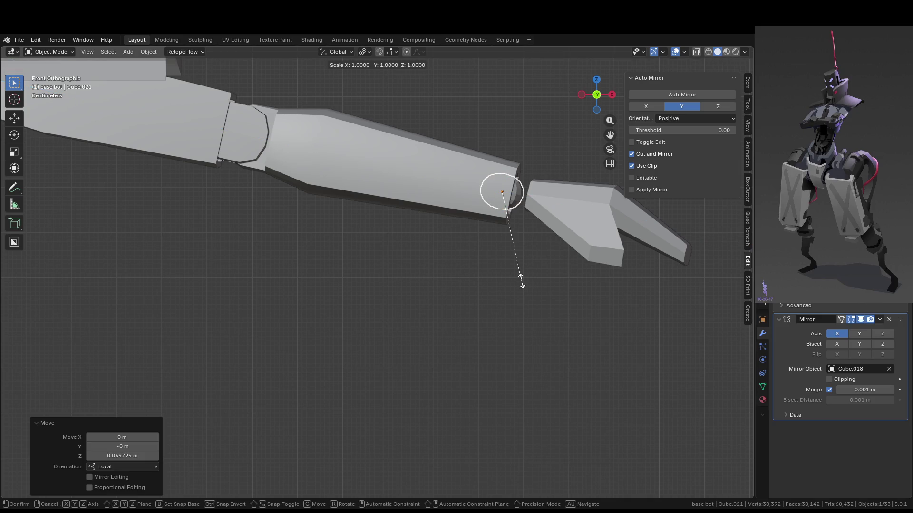
pyautogui.press('x')
pyautogui.press('x')
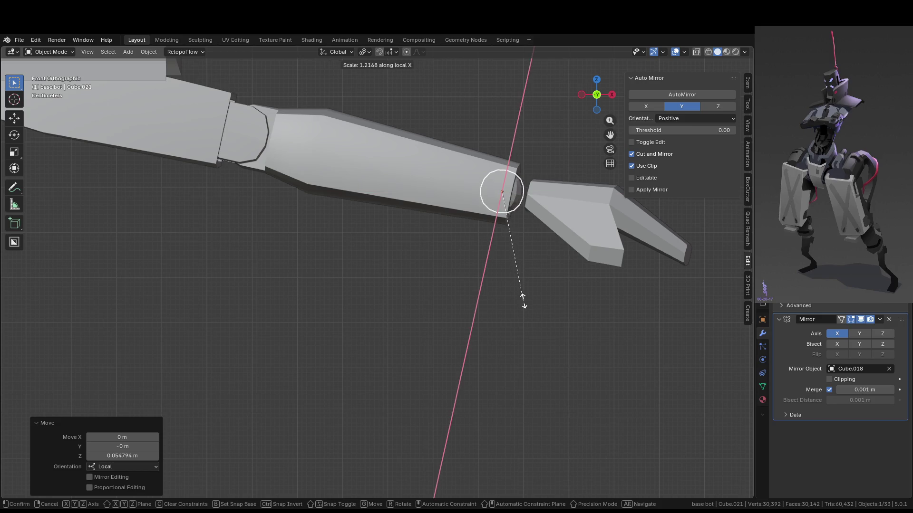
pyautogui.click(521, 295)
pyautogui.moveTo(536, 306)
pyautogui.mouseDown(button='middle')
pyautogui.moveTo(447, 346)
pyautogui.moveTo(497, 349)
pyautogui.mouseUp(button='middle')
pyautogui.press('Tab')
pyautogui.moveTo(509, 318)
pyautogui.mouseDown(button='middle')
pyautogui.moveTo(486, 303)
pyautogui.moveTo(546, 323)
pyautogui.mouseUp(button='middle')
pyautogui.scroll(2, 503, 298)
# Inset one end-cap face of the wrist connector and isolate the ring of inset faces.
pyautogui.click(503, 298)
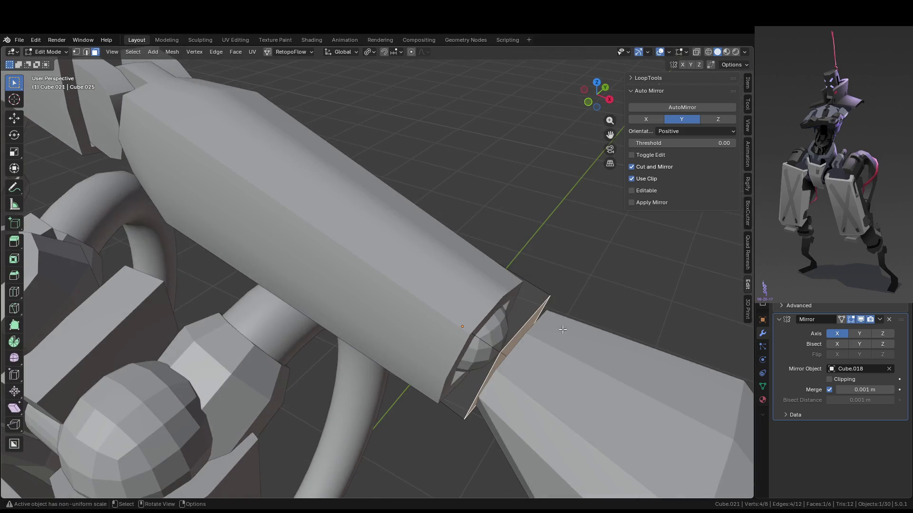
pyautogui.press('i')
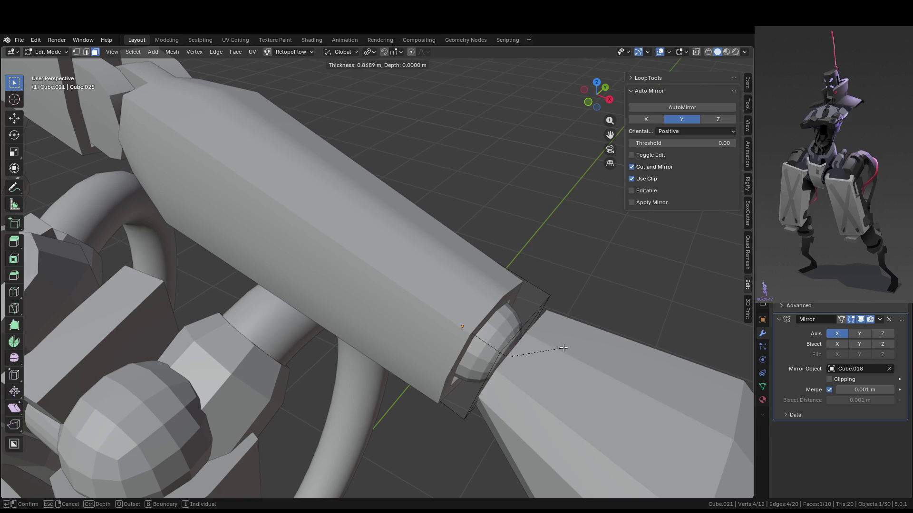
pyautogui.click(563, 347)
pyautogui.moveTo(563, 347); pyautogui.dragTo(523, 321, button='middle')
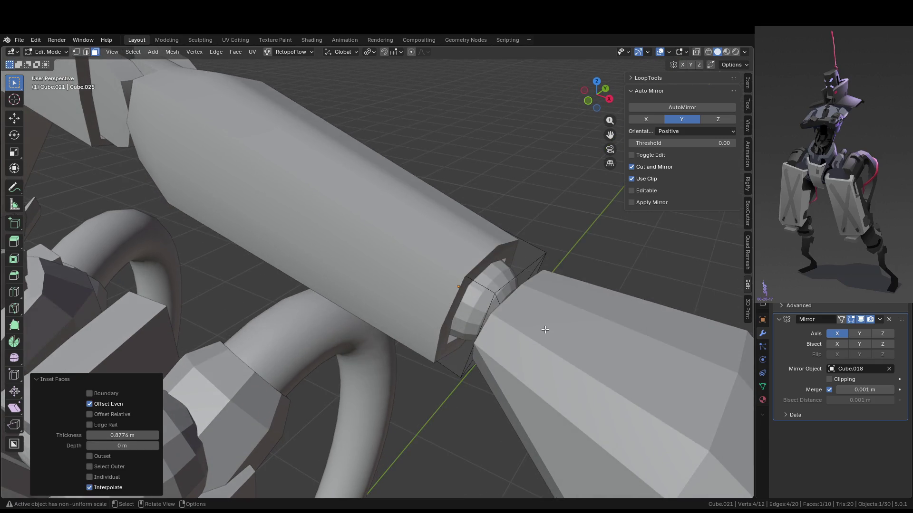
pyautogui.keyDown('alt'); pyautogui.click(523, 320); pyautogui.keyUp('alt')
pyautogui.press('KP_Divide')
pyautogui.scroll(-5, 440, 277)
pyautogui.moveTo(441, 277)
pyautogui.mouseDown(button='middle')
pyautogui.moveTo(489, 251)
pyautogui.moveTo(486, 264)
pyautogui.mouseUp(button='middle')
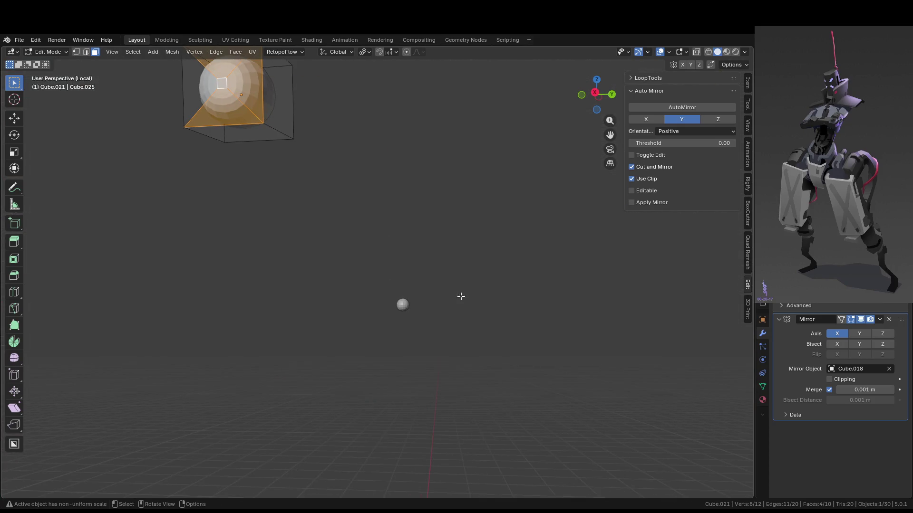
pyautogui.press('KP_Decimal')
# Box-select the left face and move it along local X, then leave isolation.
pyautogui.press('b')
pyautogui.moveTo(354, 177); pyautogui.dragTo(333, 200)
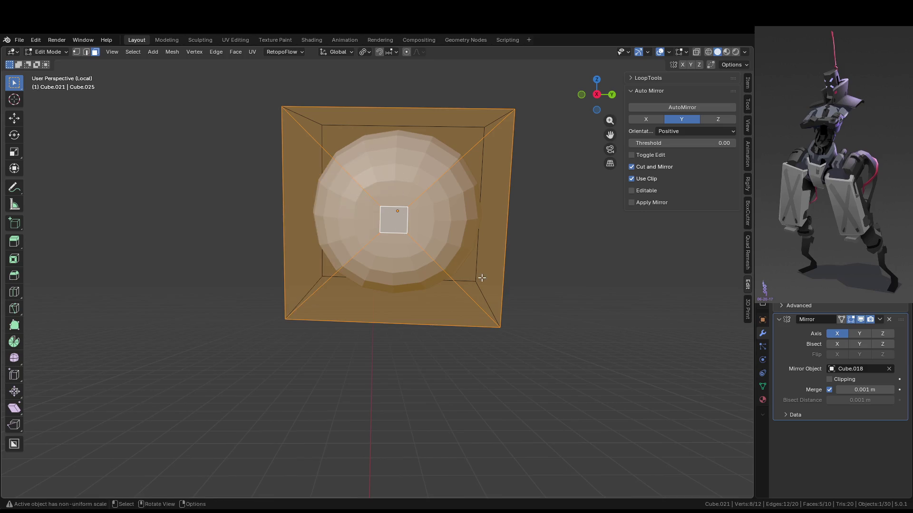
pyautogui.scroll(-8, 481, 277)
pyautogui.moveTo(481, 328); pyautogui.dragTo(554, 346, button='middle')
pyautogui.hotkey('shift', 'v')
pyautogui.press('g')
pyautogui.middleClick(552, 341)
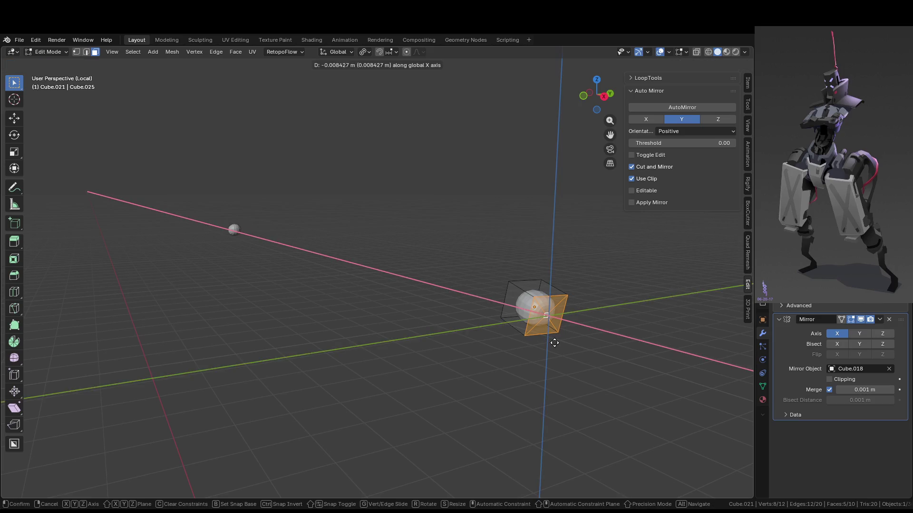
pyautogui.moveTo(554, 342); pyautogui.dragTo(548, 338, button='middle')
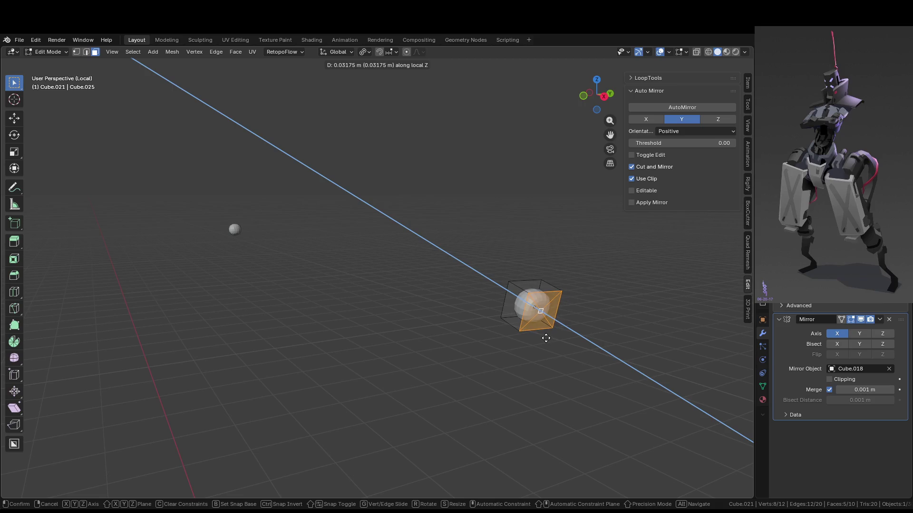
pyautogui.click(545, 338)
pyautogui.press('KP_Divide')
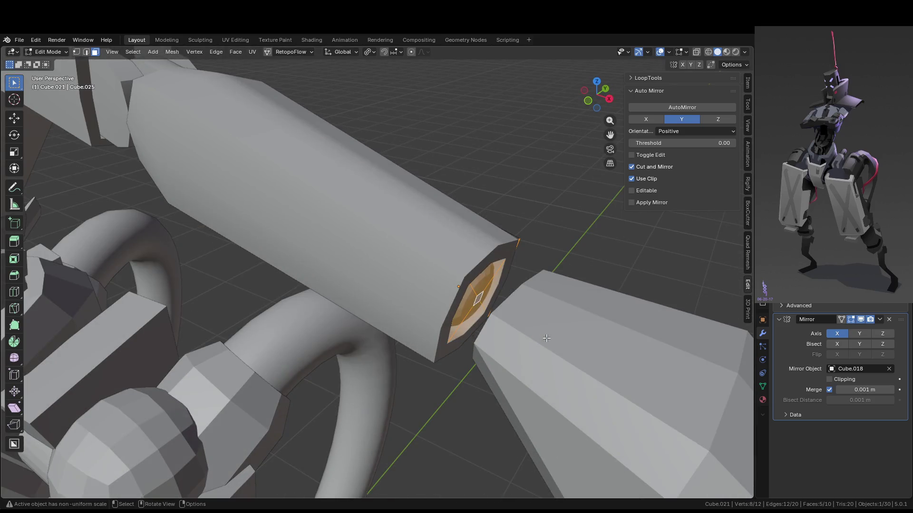
# Select the whole five-face end cap, move it forward along local Z, and extrude it outward.
pyautogui.click(480, 299)
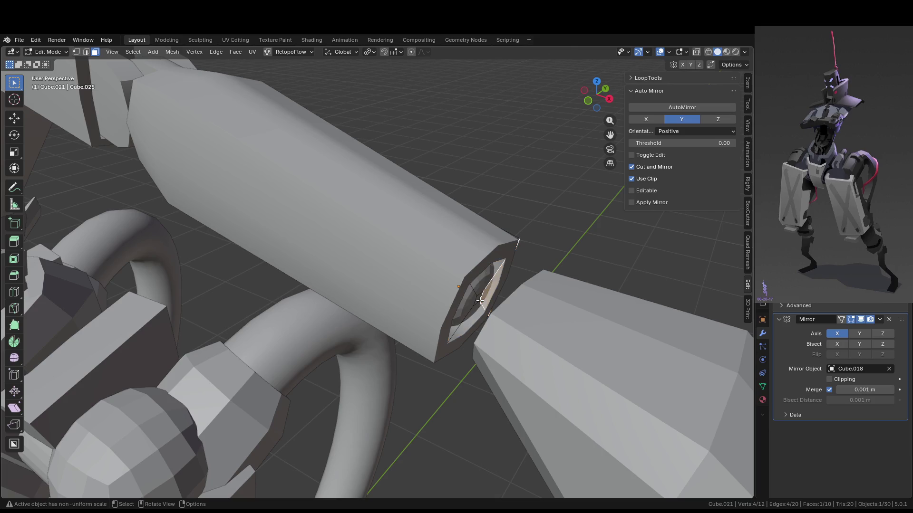
pyautogui.hotkey('ctrl', 'l')
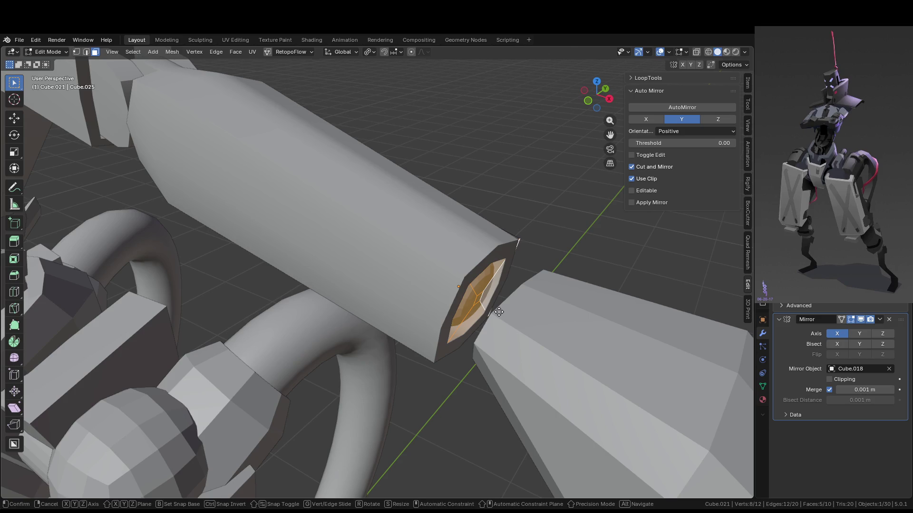
pyautogui.press('g')
pyautogui.press('z')
pyautogui.press('z')
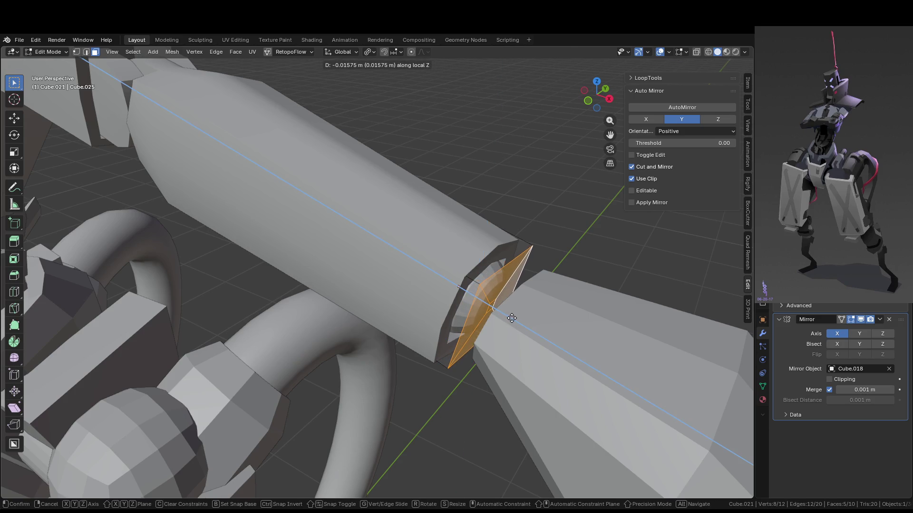
pyautogui.click(511, 318)
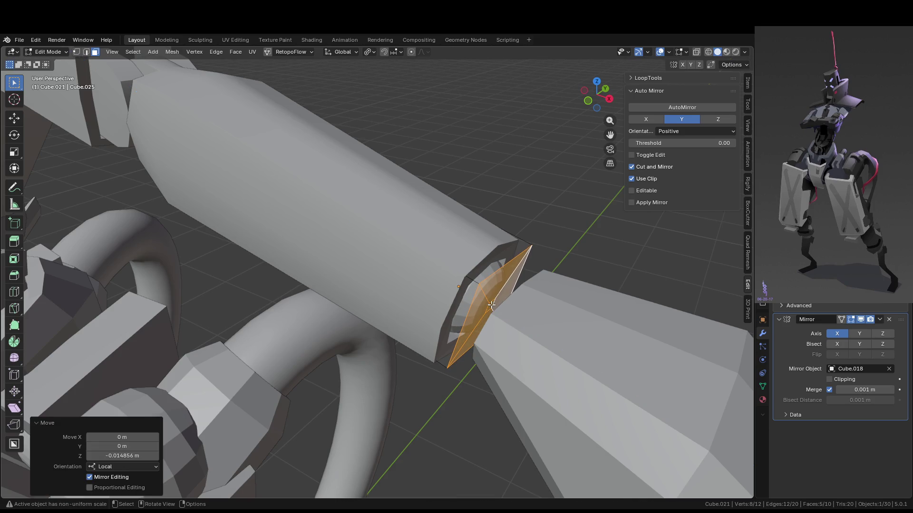
pyautogui.press('e')
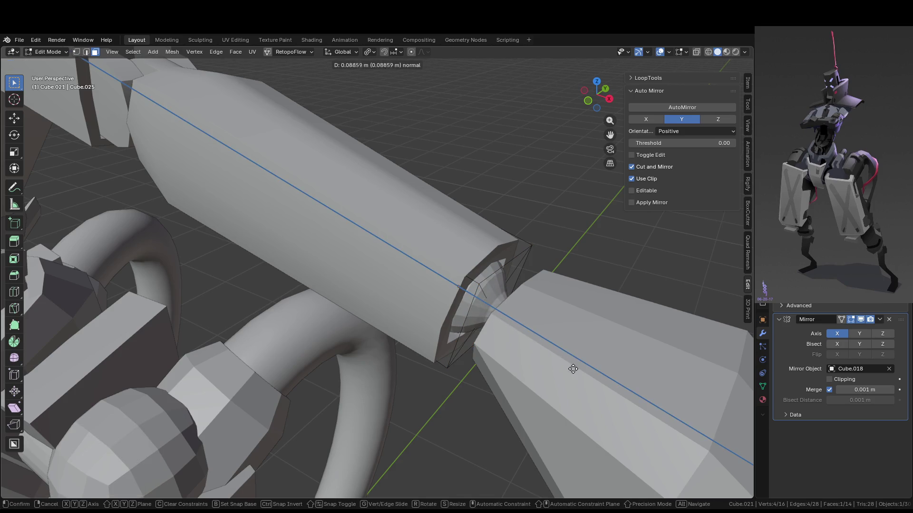
pyautogui.click(571, 366)
# Check the claw's mesh, then select the wrist connector and isolate it in Local View.
pyautogui.moveTo(536, 377); pyautogui.dragTo(556, 367, button='middle')
pyautogui.scroll(-3, 542, 358)
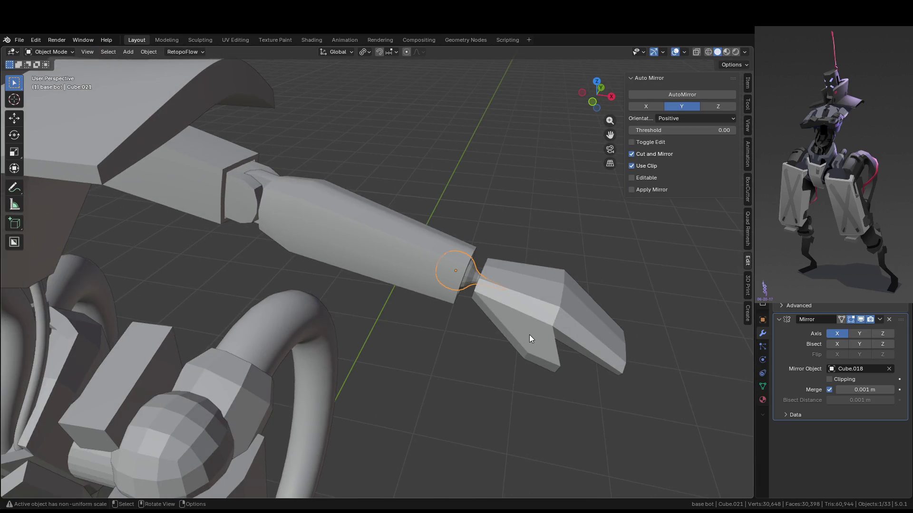
pyautogui.press('Tab')
pyautogui.click(528, 333)
pyautogui.scroll(4, 521, 341)
pyautogui.press('Tab')
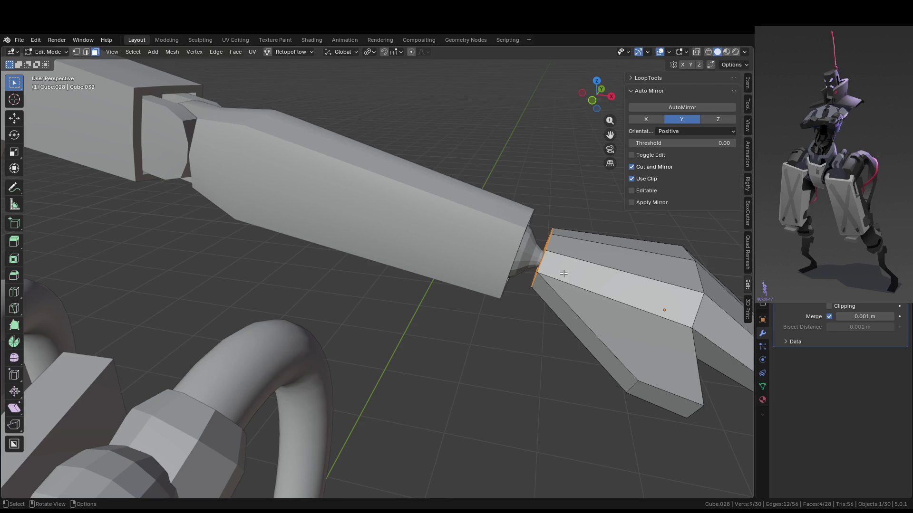
pyautogui.scroll(-3, 577, 252)
pyautogui.press('Tab')
pyautogui.click(572, 251)
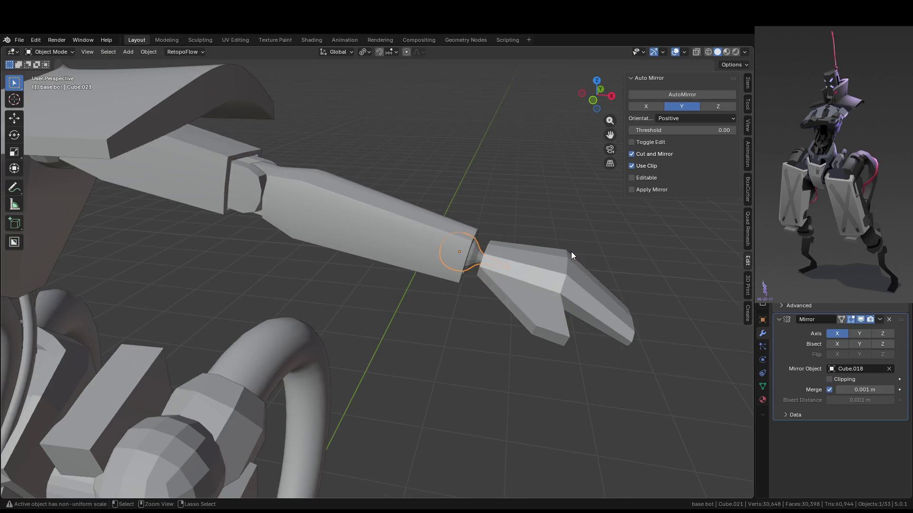
pyautogui.scroll(5, 571, 252)
pyautogui.press('KP_Divide')
pyautogui.moveTo(588, 256)
pyautogui.mouseDown(button='middle')
pyautogui.moveTo(555, 241)
pyautogui.moveTo(614, 290)
pyautogui.moveTo(524, 239)
pyautogui.moveTo(534, 255)
pyautogui.mouseUp(button='middle')
# Grow the selection along the connector's stem and thicken it about 1.8 times, excluding Z.
pyautogui.press('Tab')
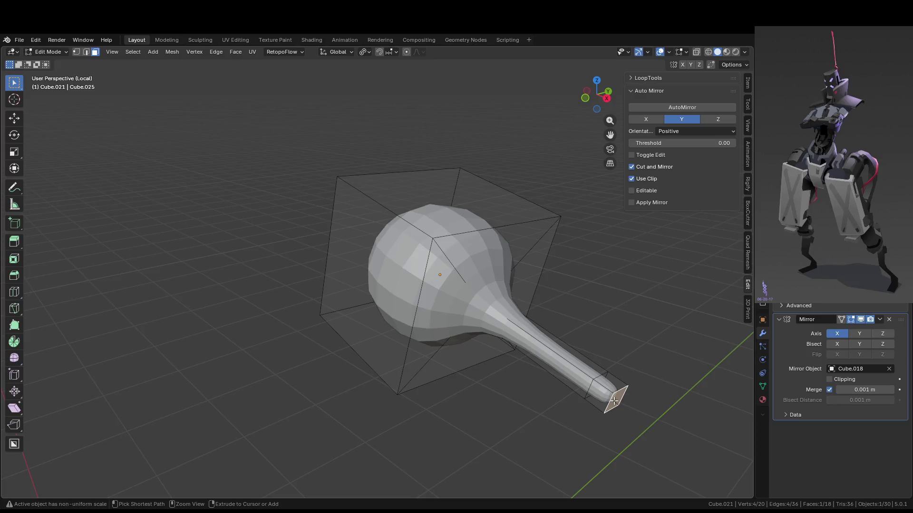
pyautogui.press('ctrl+KP_Add')
pyautogui.press('ctrl+KP_Add')
pyautogui.press('ctrl+KP_Add')
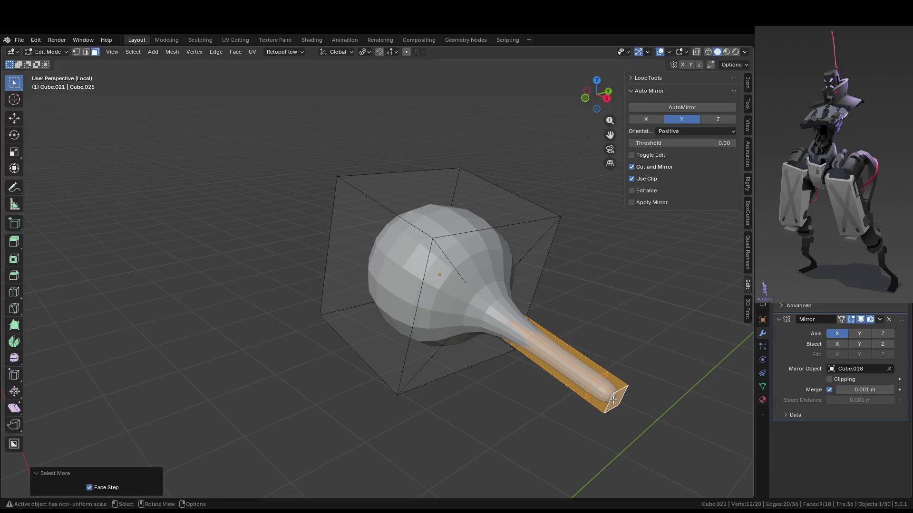
pyautogui.press('s')
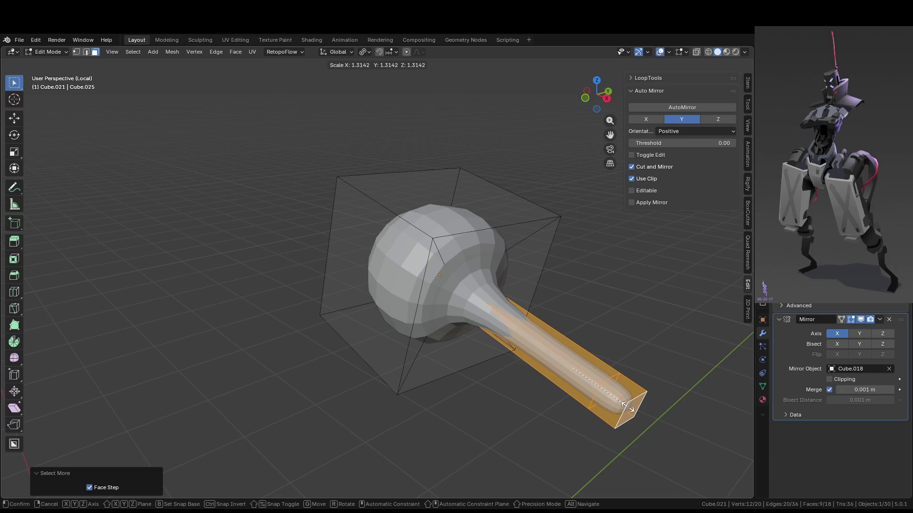
pyautogui.hotkey('shift', 'z')
pyautogui.hotkey('shift', 'z')
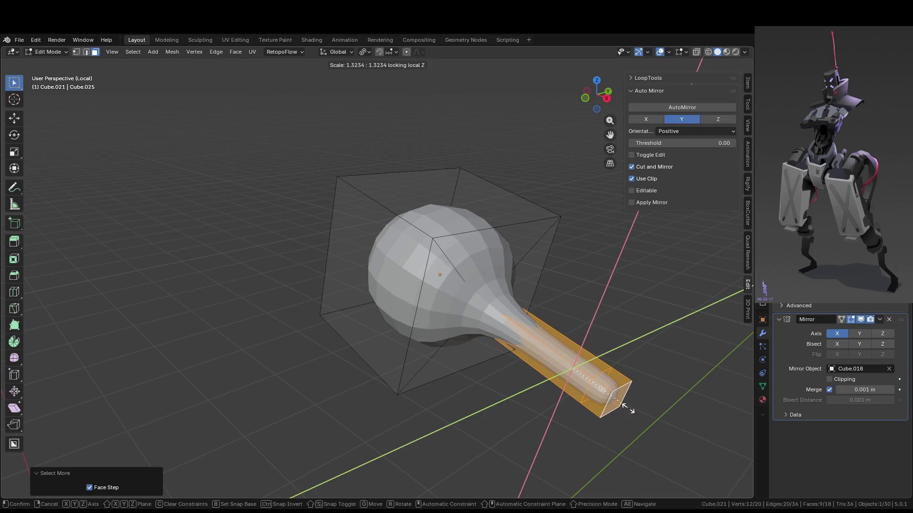
pyautogui.click(657, 426)
pyautogui.press('KP_Divide')
pyautogui.scroll(-3, 607, 395)
pyautogui.press('Tab')
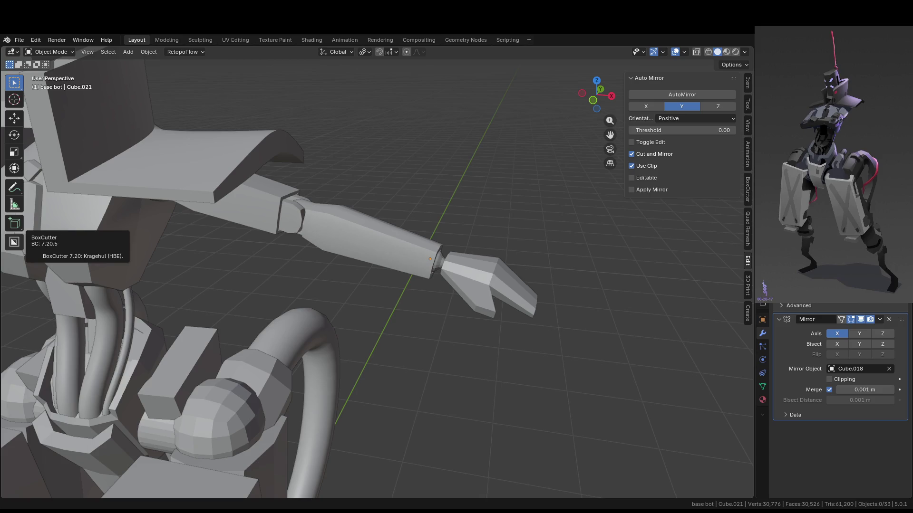
pyautogui.scroll(5, 485, 237)
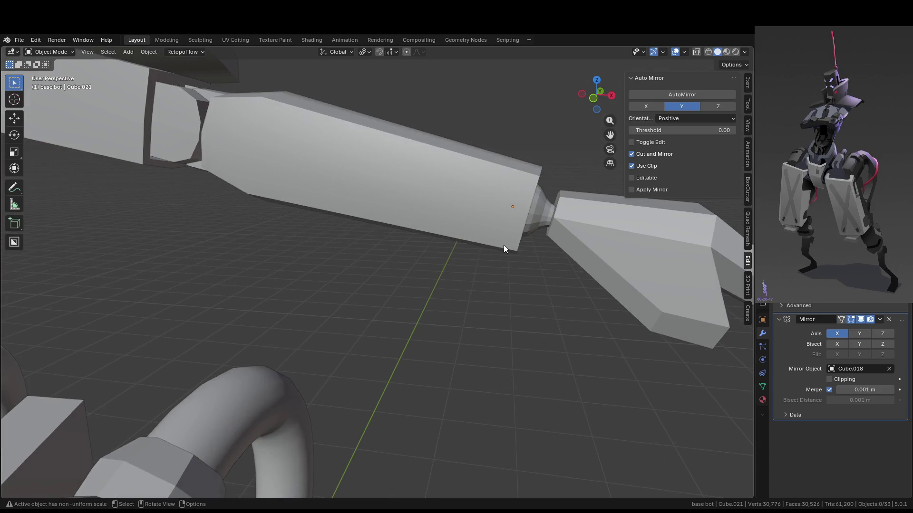
pyautogui.scroll(1, 504, 246)
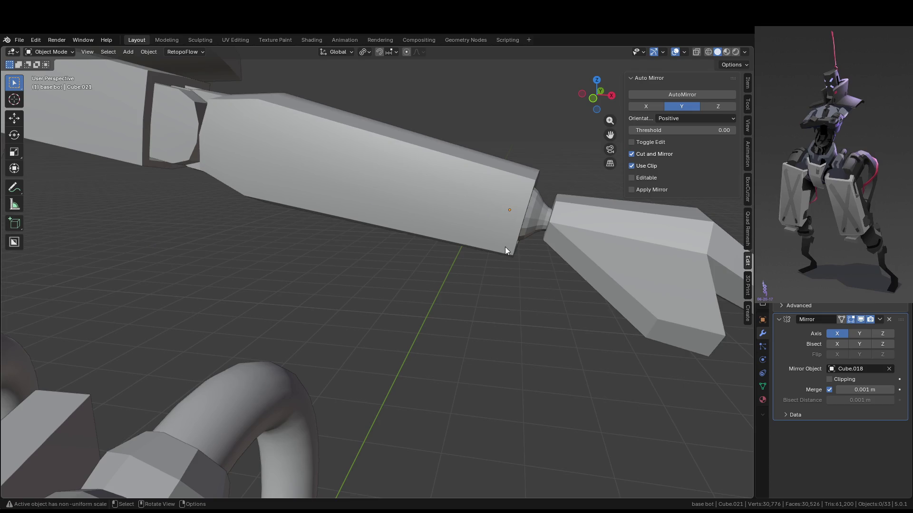
pyautogui.moveTo(508, 249)
pyautogui.mouseDown(button='middle')
pyautogui.moveTo(555, 260)
pyautogui.moveTo(484, 259)
pyautogui.moveTo(534, 266)
pyautogui.mouseUp(button='middle')
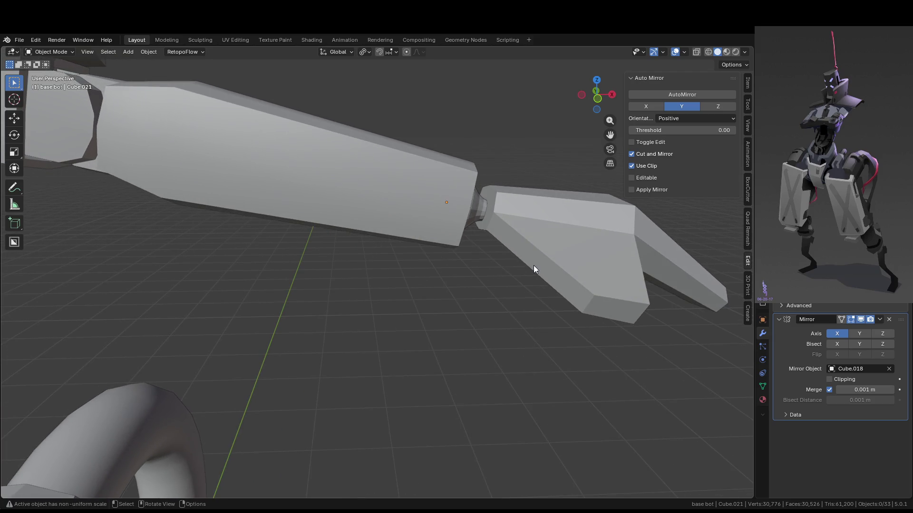
pyautogui.scroll(-2, 551, 257)
pyautogui.click(546, 271)
pyautogui.scroll(-3, 550, 265)
pyautogui.moveTo(545, 264)
pyautogui.mouseDown(button='middle')
pyautogui.moveTo(469, 270)
pyautogui.moveTo(429, 250)
pyautogui.moveTo(446, 189)
pyautogui.moveTo(372, 168)
pyautogui.moveTo(458, 291)
pyautogui.moveTo(398, 301)
pyautogui.moveTo(320, 243)
pyautogui.moveTo(423, 226)
pyautogui.mouseUp(button='middle')
pyautogui.scroll(3, 423, 226)
pyautogui.click(350, 159)
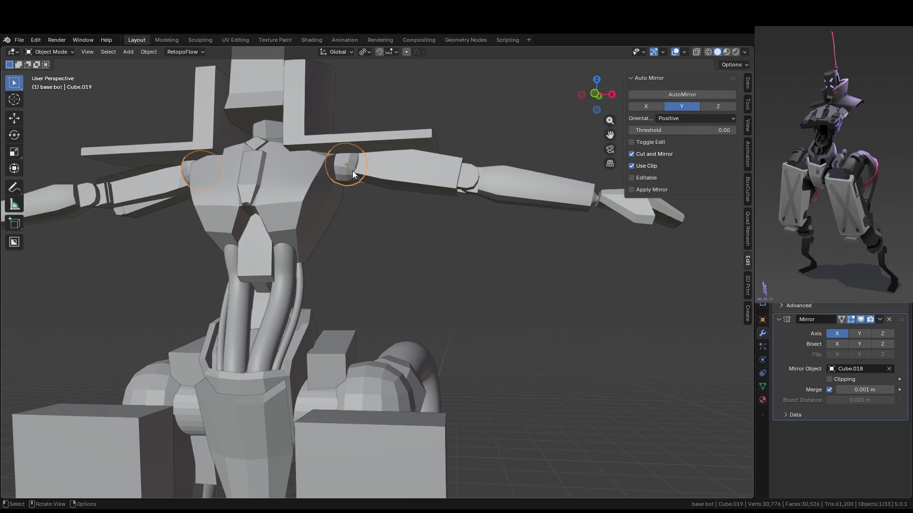
# Look down over the shoulders and hide the shoulder joint.
pyautogui.scroll(-5, 380, 312)
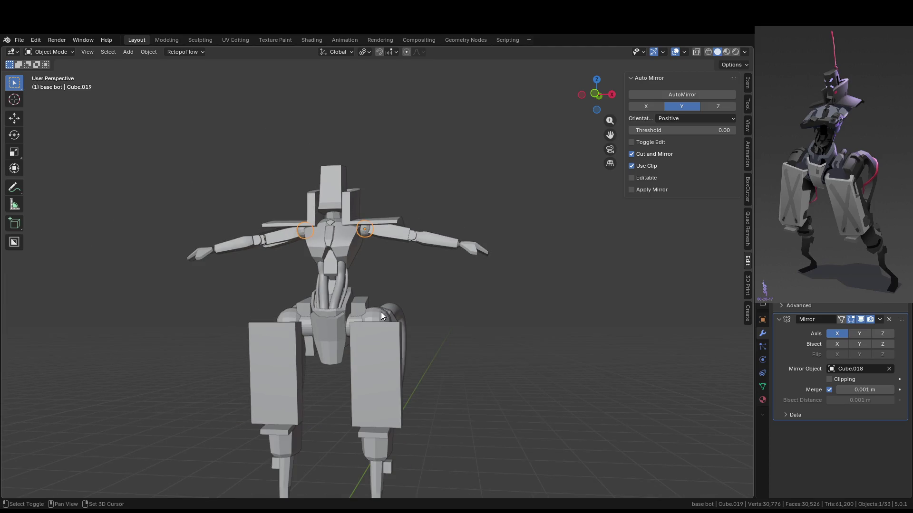
pyautogui.moveTo(381, 312)
pyautogui.mouseDown(button='middle')
pyautogui.moveTo(392, 262)
pyautogui.moveTo(390, 332)
pyautogui.mouseUp(button='middle')
pyautogui.scroll(6, 359, 281)
pyautogui.moveTo(368, 230); pyautogui.dragTo(383, 302, button='middle')
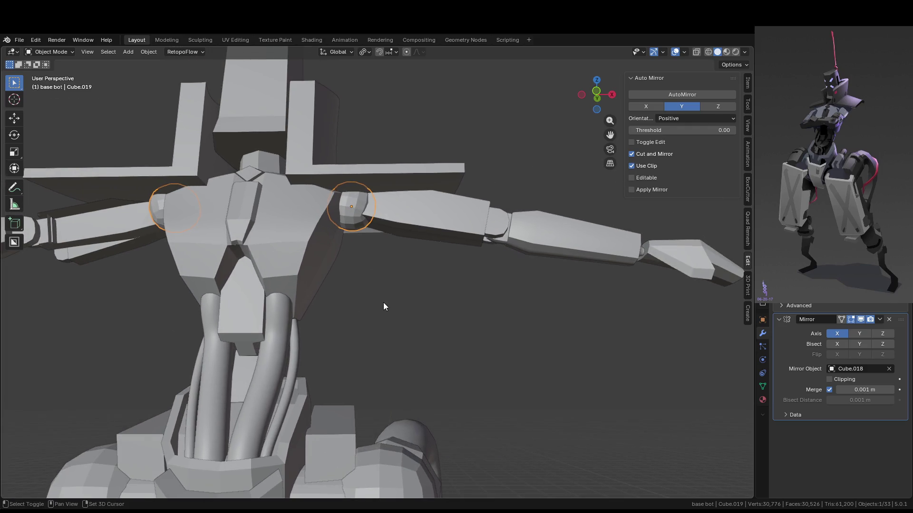
pyautogui.scroll(2, 391, 228)
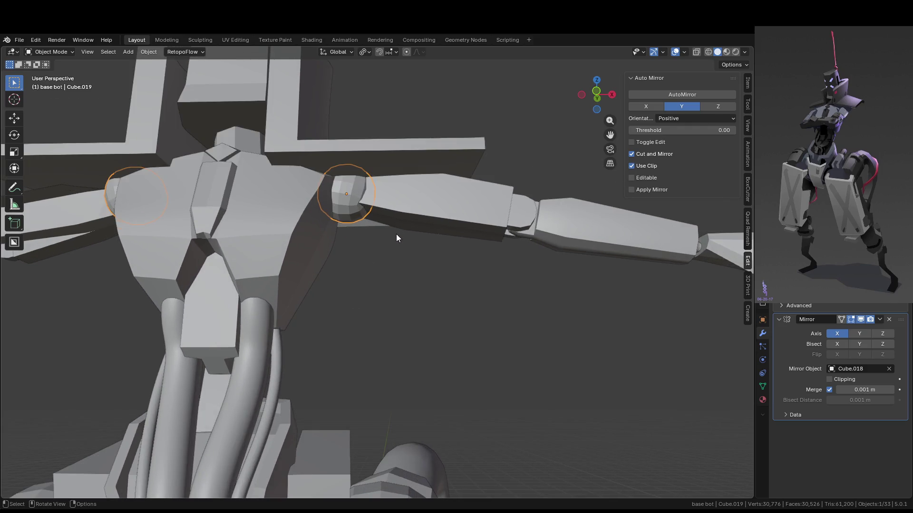
pyautogui.press('h')
# Select the upper arm, forearm, hand, elbow and remaining arm piece, move them outward, then deselect.
pyautogui.moveTo(395, 236)
pyautogui.mouseDown(button='middle')
pyautogui.moveTo(416, 266)
pyautogui.moveTo(474, 233)
pyautogui.mouseUp(button='middle')
pyautogui.click(474, 234)
pyautogui.keyDown('shift'); pyautogui.click(564, 245); pyautogui.keyUp('shift')
pyautogui.keyDown('shift'); pyautogui.click(702, 267); pyautogui.keyUp('shift')
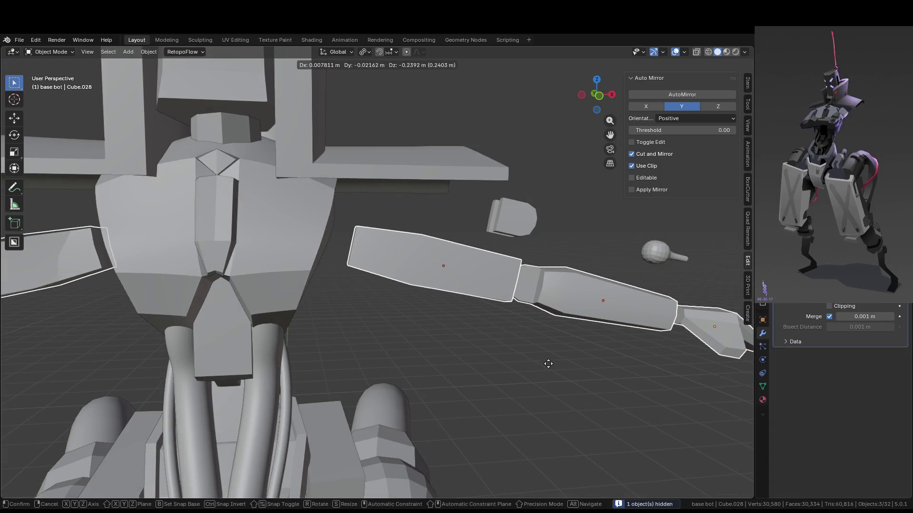
pyautogui.keyDown('shift'); pyautogui.click(521, 221); pyautogui.keyUp('shift')
pyautogui.keyDown('shift'); pyautogui.click(672, 257); pyautogui.keyUp('shift')
pyautogui.moveTo(672, 321); pyautogui.dragTo(598, 324, button='middle')
pyautogui.press('g')
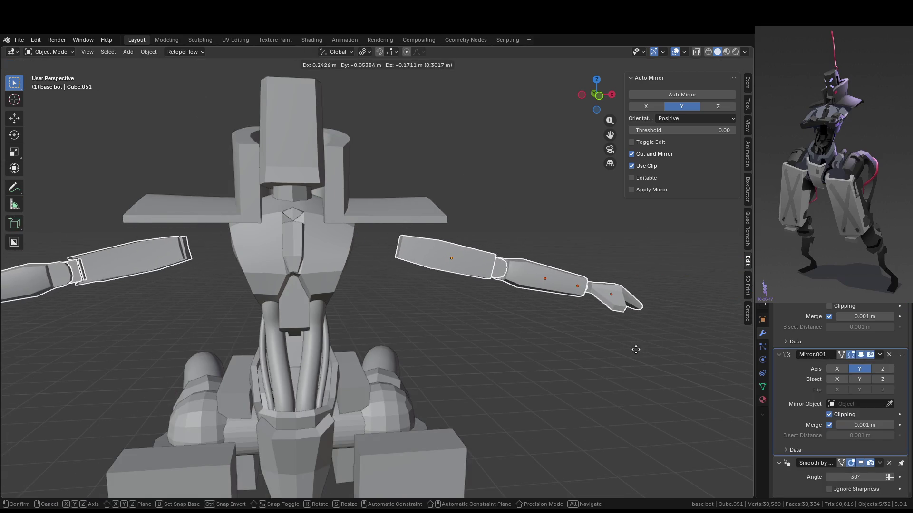
pyautogui.click(635, 346)
pyautogui.scroll(-5, 512, 301)
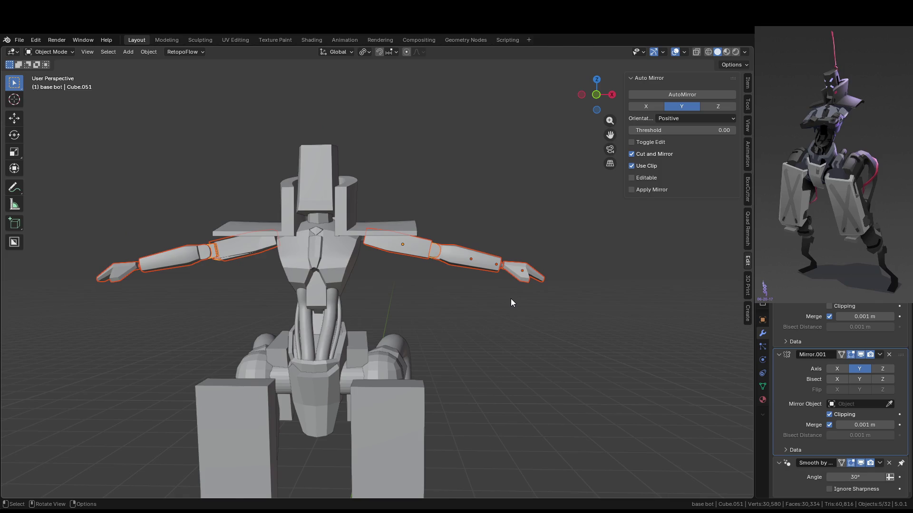
pyautogui.scroll(3, 511, 301)
pyautogui.click(511, 301)
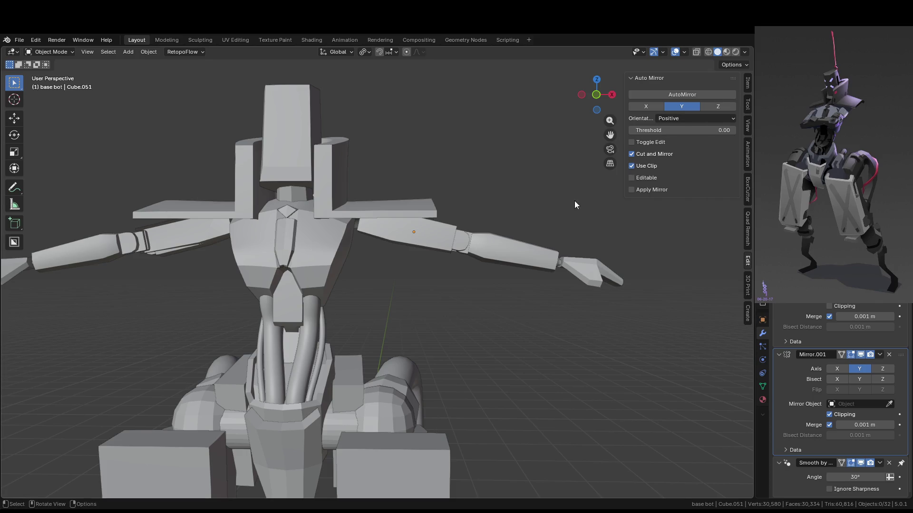
pyautogui.moveTo(445, 209); pyautogui.dragTo(452, 194, button='middle')
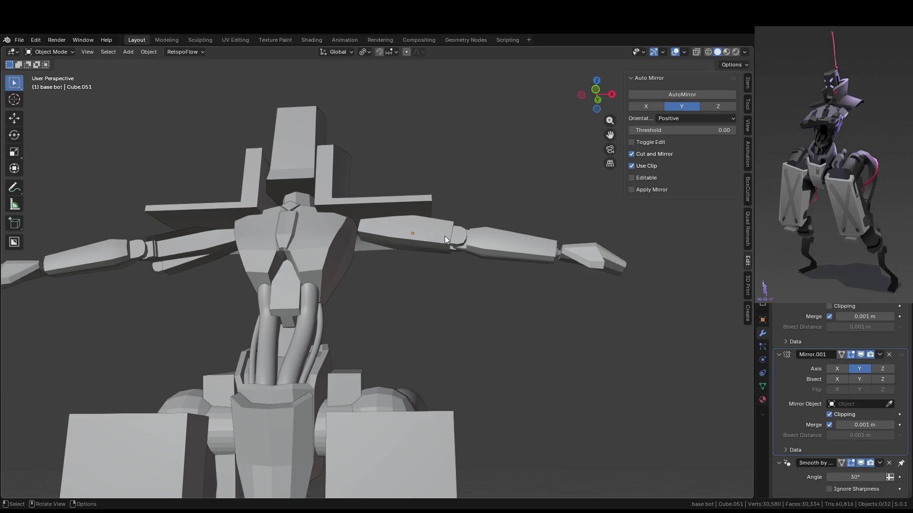
pyautogui.moveTo(413, 243); pyautogui.dragTo(342, 232, button='middle')
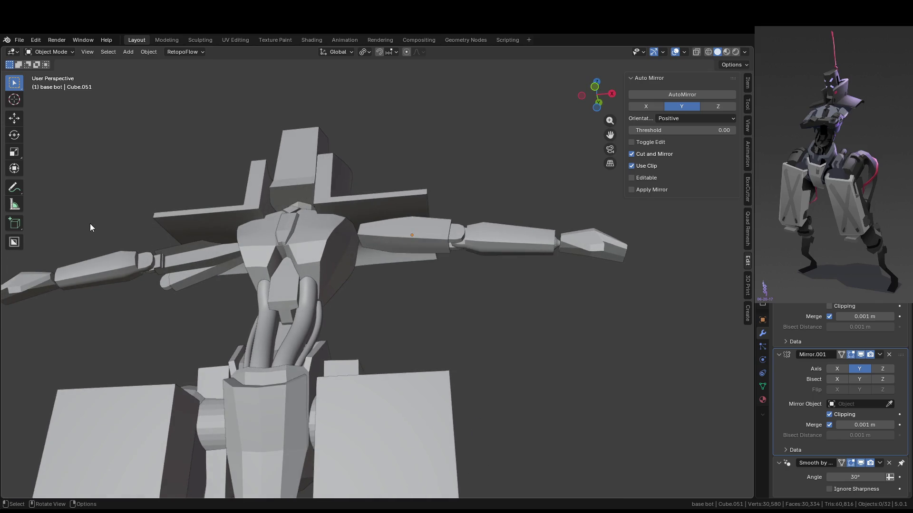
pyautogui.moveTo(147, 82)
pyautogui.mouseDown(button='middle')
pyautogui.moveTo(397, 185)
pyautogui.moveTo(391, 244)
pyautogui.moveTo(313, 244)
pyautogui.moveTo(332, 262)
pyautogui.moveTo(374, 232)
pyautogui.moveTo(147, 228)
pyautogui.mouseUp(button='middle')
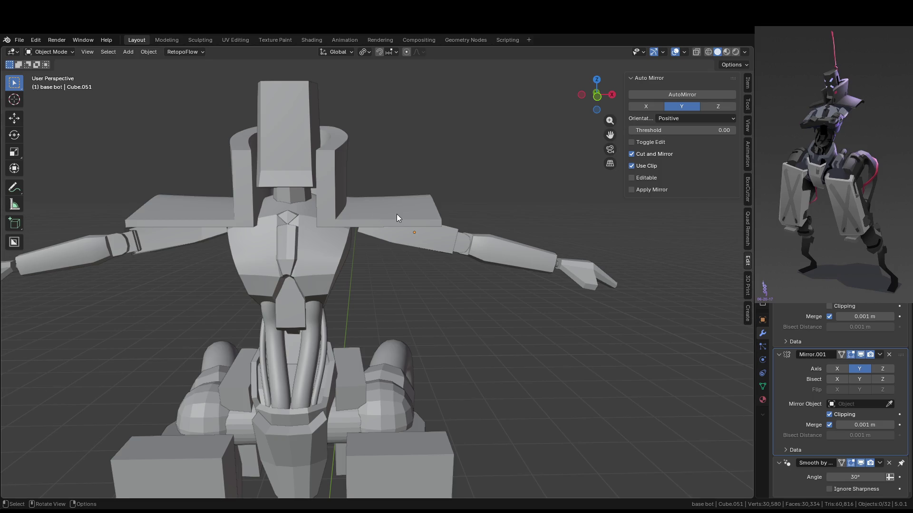
pyautogui.moveTo(397, 214)
pyautogui.mouseDown(button='middle')
pyautogui.moveTo(405, 263)
pyautogui.moveTo(384, 257)
pyautogui.moveTo(279, 310)
pyautogui.mouseUp(button='middle')
pyautogui.click(281, 307)
# Thin the tube's upper control point with Alt+S and shift it sideways along X.
pyautogui.scroll(3, 287, 306)
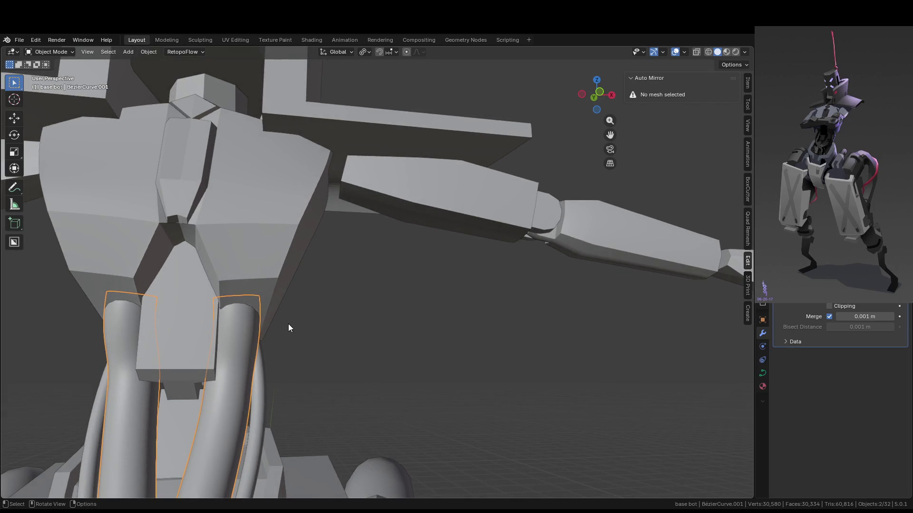
pyautogui.scroll(2, 255, 316)
pyautogui.scroll(-2, 255, 315)
pyautogui.press('Tab')
pyautogui.click(244, 297)
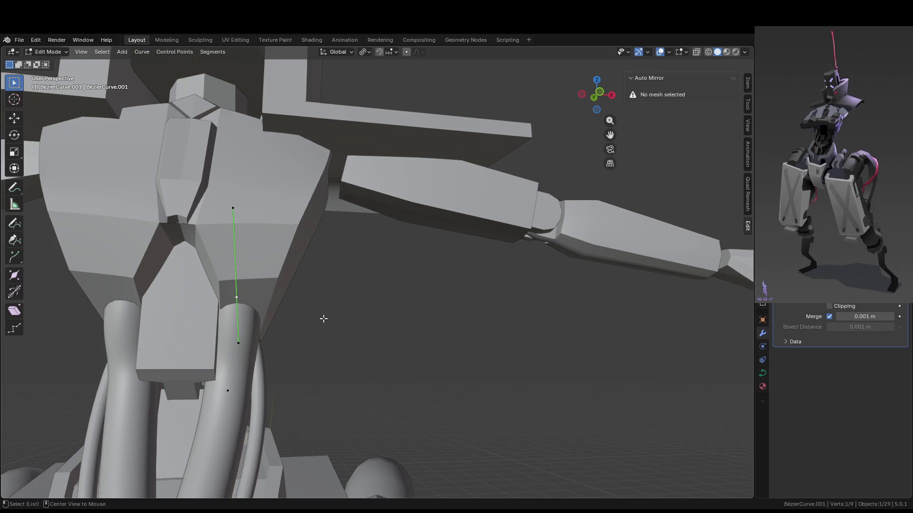
pyautogui.hotkey('alt', 's')
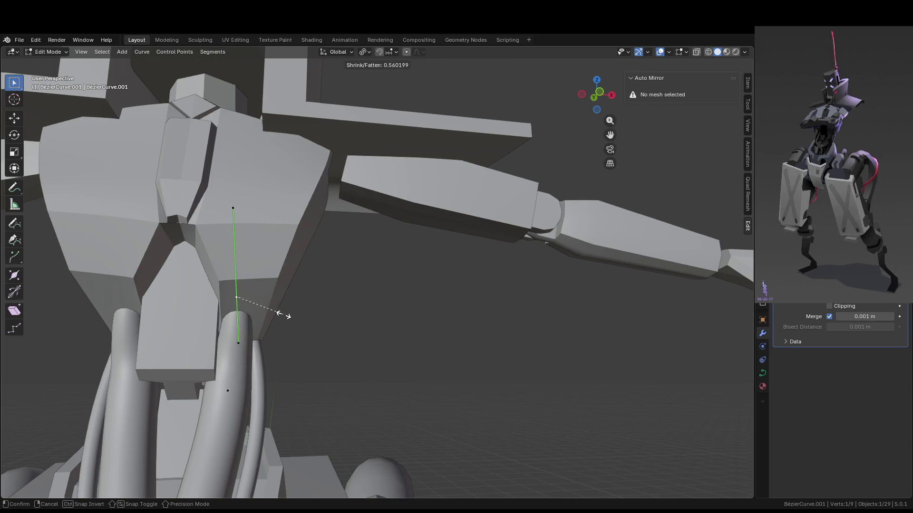
pyautogui.click(287, 315)
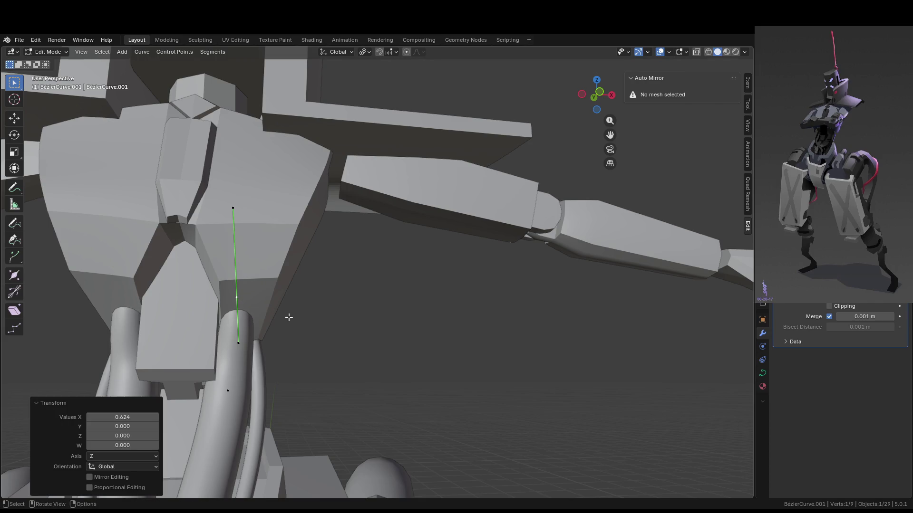
pyautogui.press('g')
pyautogui.press('x')
pyautogui.click(294, 316)
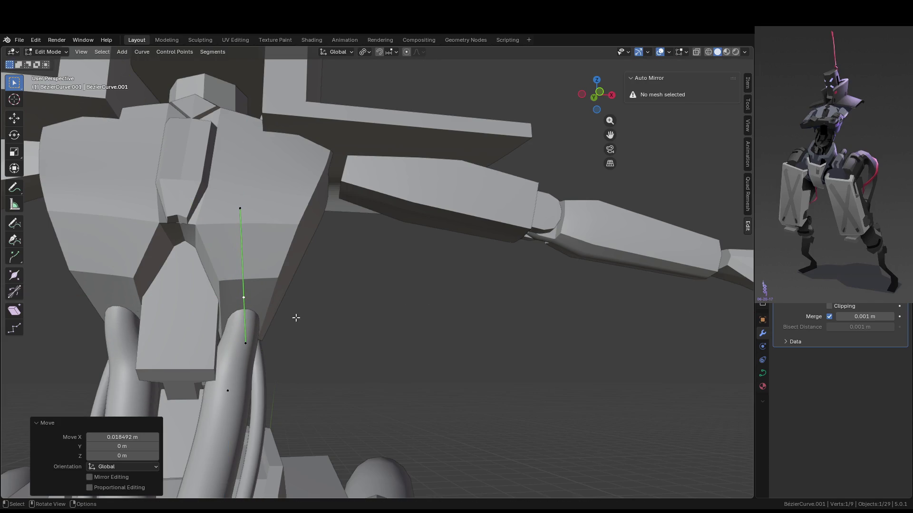
# From a front view, set the point's radius to 0.805, move it 0.017 m along X, and rotate it.
pyautogui.moveTo(295, 315); pyautogui.dragTo(305, 389, button='middle')
pyautogui.press('s')
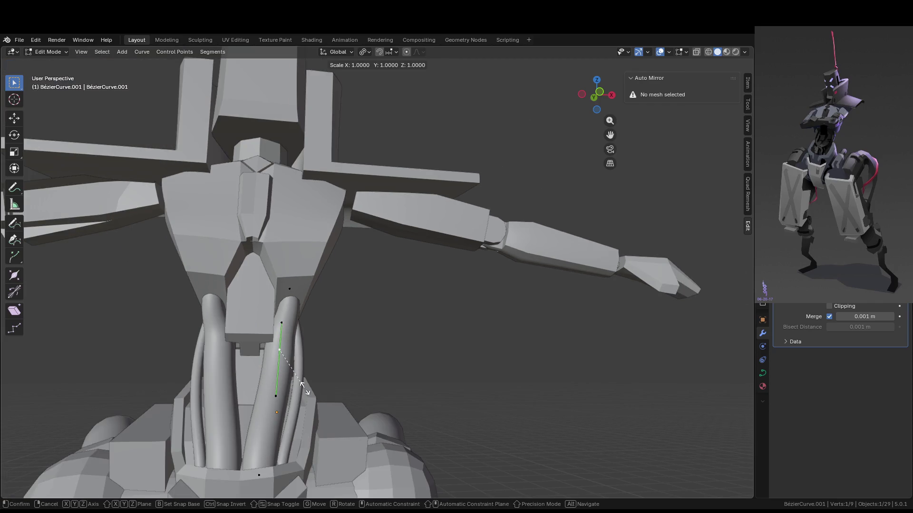
pyautogui.press('Escape')
pyautogui.hotkey('alt', 's')
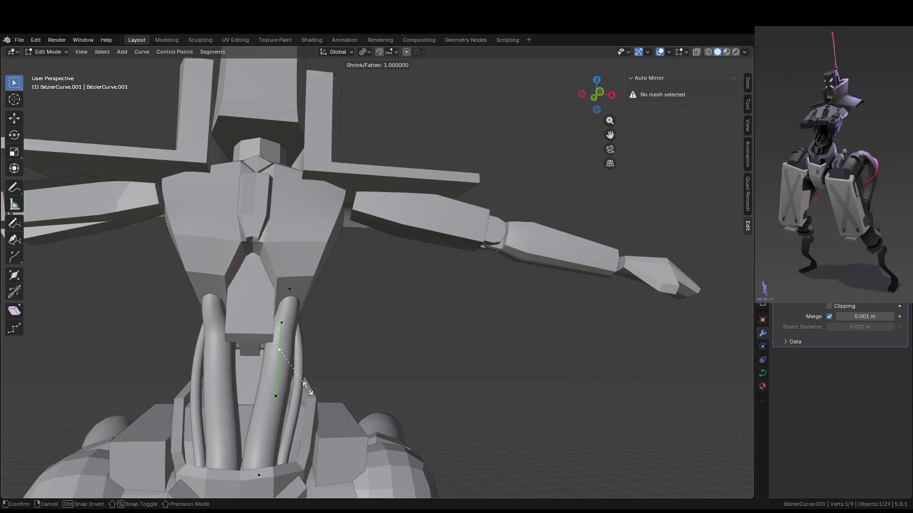
pyautogui.click(294, 380)
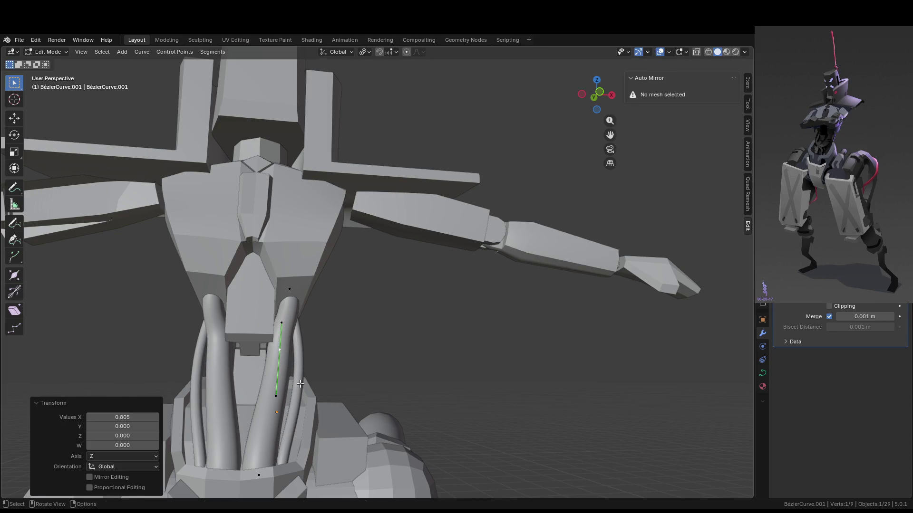
pyautogui.press('g')
pyautogui.press('x')
pyautogui.click(304, 383)
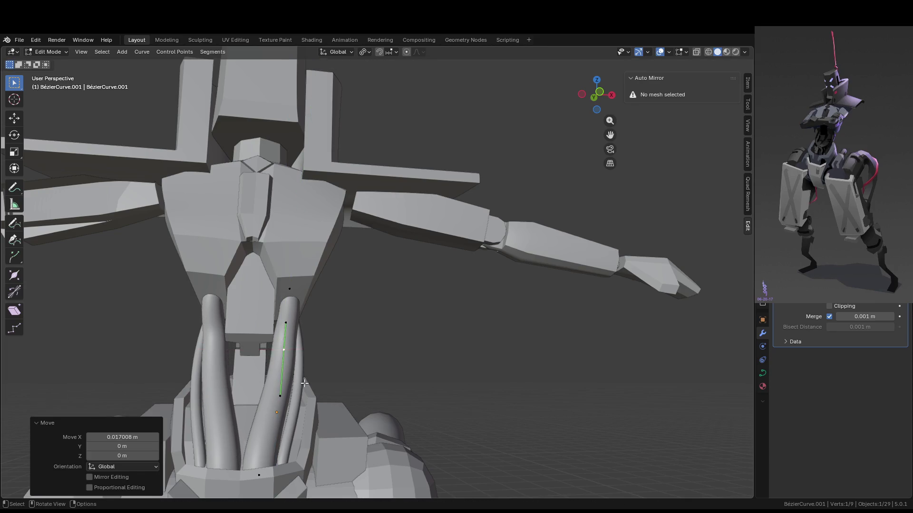
pyautogui.scroll(4, 281, 368)
pyautogui.scroll(-4, 261, 380)
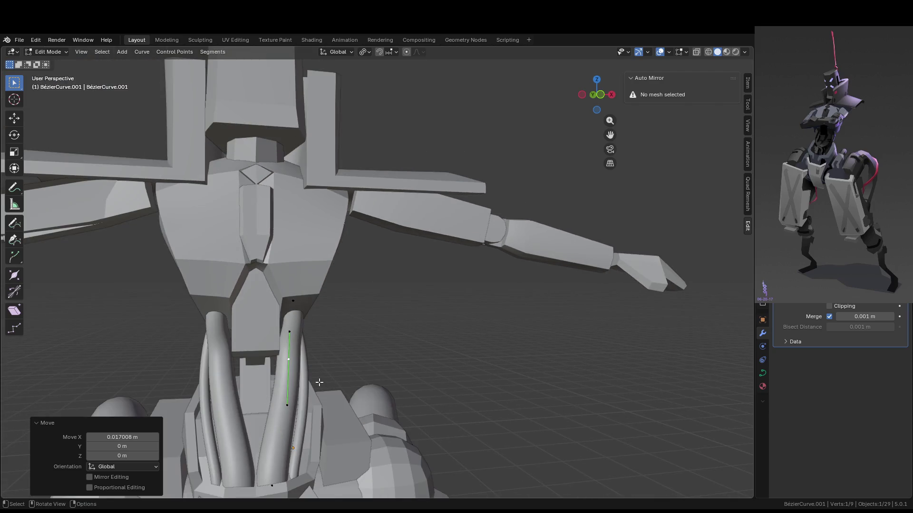
pyautogui.press('r')
pyautogui.click(317, 381)
# Select the tube's top control point and switch to the right-side orthographic view.
pyautogui.click(293, 300)
pyautogui.moveTo(336, 308)
pyautogui.mouseDown(button='middle')
pyautogui.moveTo(313, 304)
pyautogui.moveTo(333, 306)
pyautogui.mouseUp(button='middle')
pyautogui.scroll(3, 333, 306)
pyautogui.click(235, 360)
pyautogui.press('g')
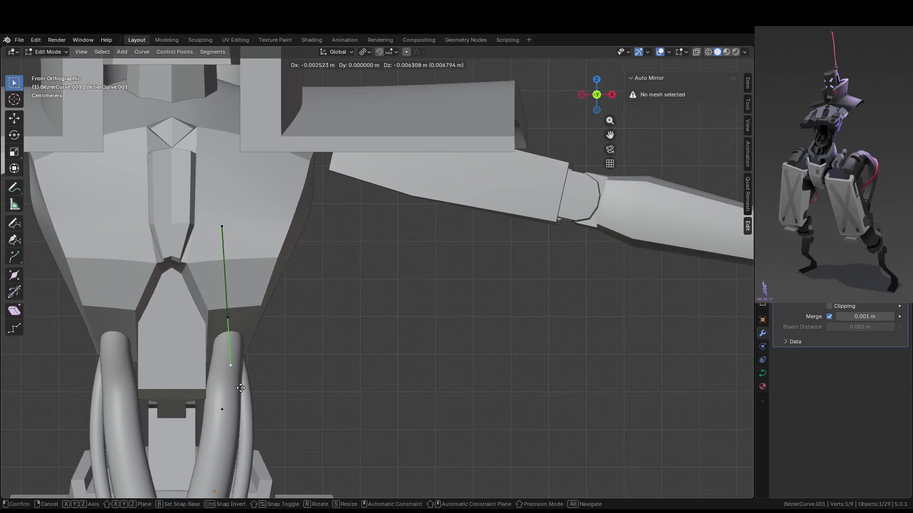
pyautogui.press('Escape')
pyautogui.moveTo(271, 377)
pyautogui.mouseDown(button='middle')
pyautogui.moveTo(183, 373)
pyautogui.moveTo(200, 371)
pyautogui.mouseUp(button='middle')
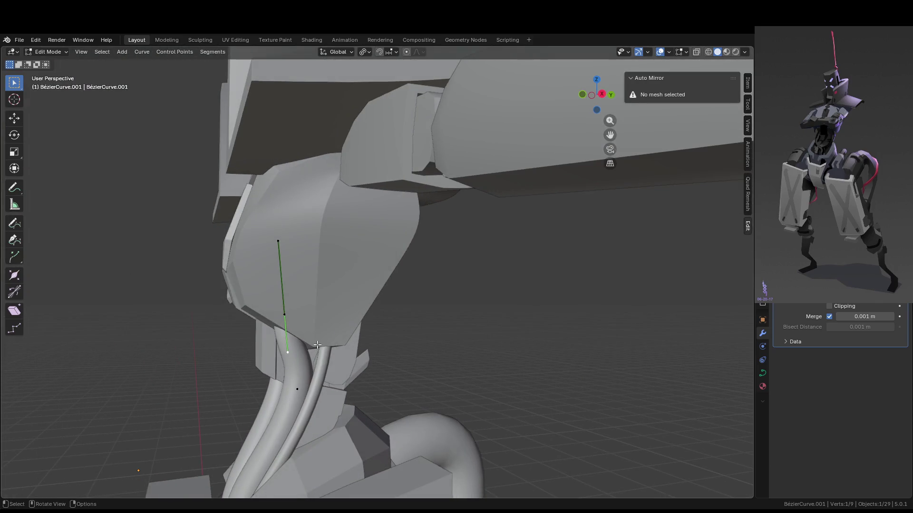
pyautogui.press('KP_3')
pyautogui.press('KP_1')
pyautogui.press('KP_3')
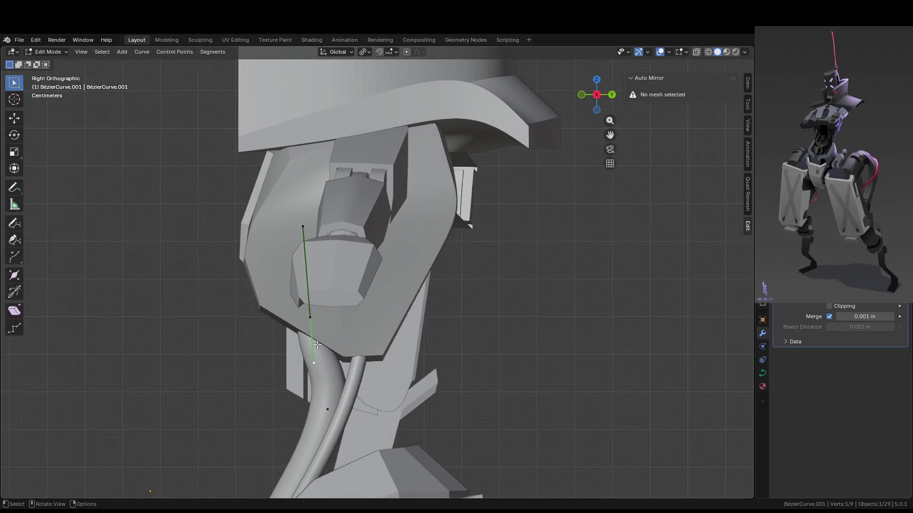
# Move the top point 0.024 m along Y, return to Object Mode, and deselect everything.
pyautogui.press('g')
pyautogui.press('y')
pyautogui.click(324, 345)
pyautogui.moveTo(323, 345)
pyautogui.mouseDown(button='middle')
pyautogui.moveTo(446, 343)
pyautogui.moveTo(408, 358)
pyautogui.mouseUp(button='middle')
pyautogui.press('Tab')
pyautogui.click(419, 351)
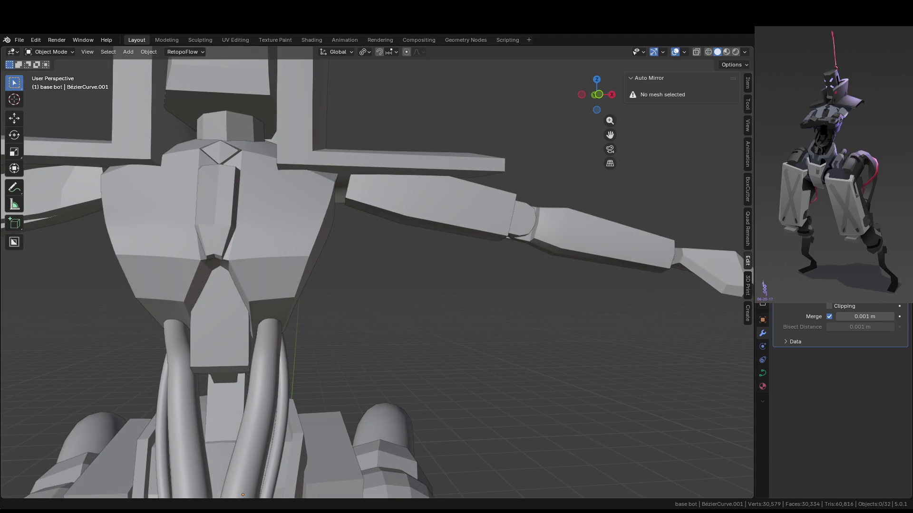
# Select shoulder plate Cube.022, enter Edit Mode, and box-select its six top faces.
pyautogui.scroll(-3, 285, 241)
pyautogui.rightClick(308, 268)
pyautogui.moveTo(490, 312)
pyautogui.mouseDown(button='middle')
pyautogui.moveTo(411, 338)
pyautogui.moveTo(349, 301)
pyautogui.moveTo(376, 341)
pyautogui.mouseUp(button='middle')
pyautogui.moveTo(392, 373)
pyautogui.mouseDown(button='middle')
pyautogui.moveTo(403, 334)
pyautogui.moveTo(373, 267)
pyautogui.moveTo(366, 321)
pyautogui.moveTo(236, 264)
pyautogui.moveTo(392, 257)
pyautogui.moveTo(321, 242)
pyautogui.moveTo(340, 198)
pyautogui.moveTo(356, 250)
pyautogui.mouseUp(button='middle')
pyautogui.scroll(2, 401, 239)
pyautogui.scroll(4, 331, 227)
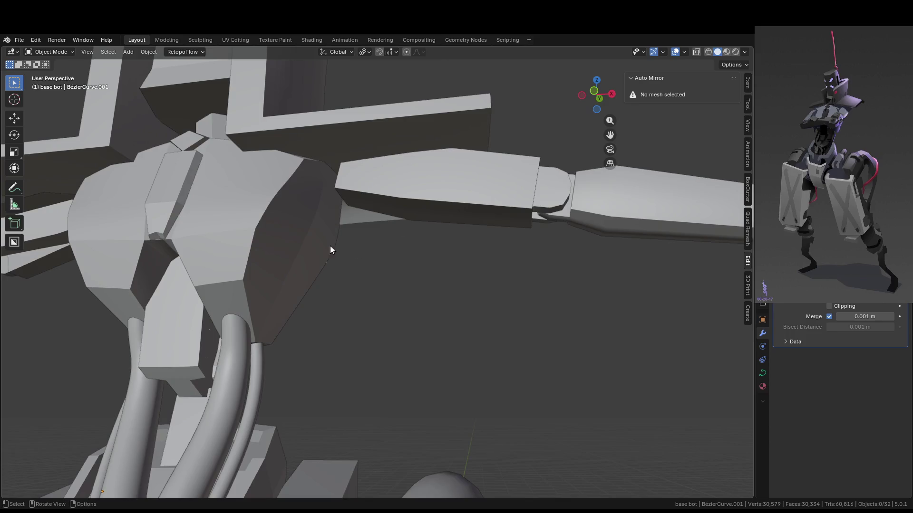
pyautogui.moveTo(315, 180)
pyautogui.mouseDown(button='middle')
pyautogui.moveTo(309, 204)
pyautogui.moveTo(298, 198)
pyautogui.mouseUp(button='middle')
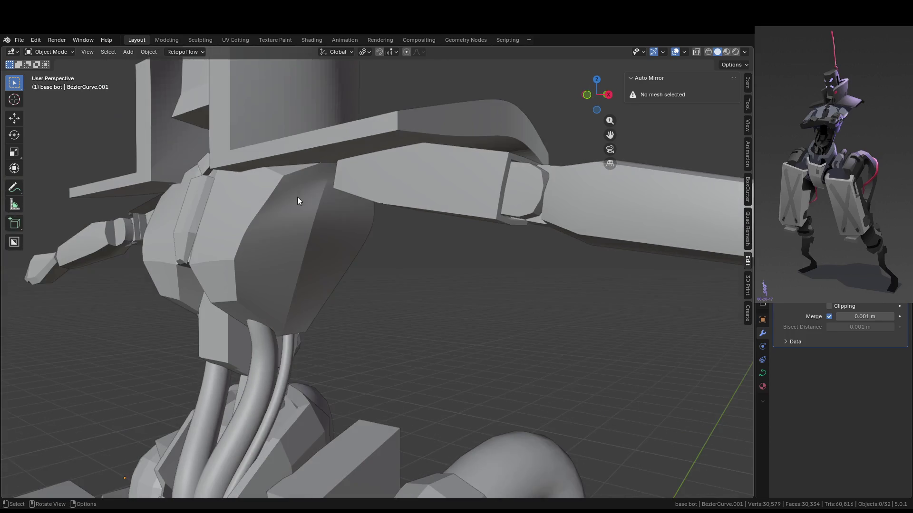
pyautogui.click(329, 216)
pyautogui.press('Tab')
pyautogui.scroll(2, 324, 198)
pyautogui.moveTo(275, 133); pyautogui.dragTo(310, 184)
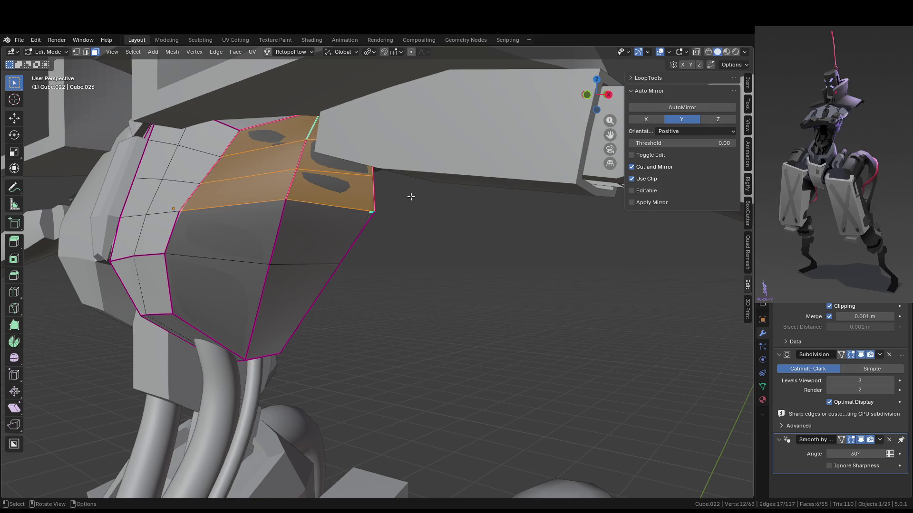
# Inset the top faces about 0.052 m and extrude them down into a shallow recess.
pyautogui.press('i')
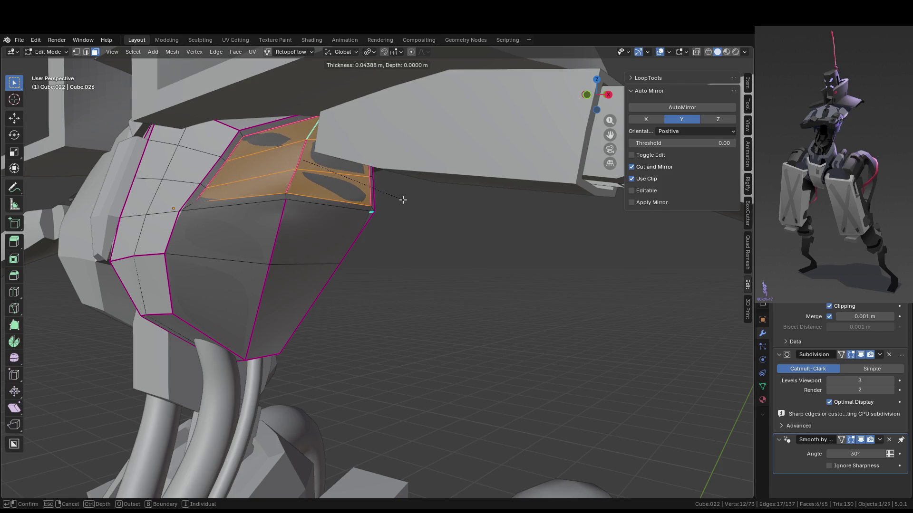
pyautogui.click(402, 198)
pyautogui.moveTo(436, 211); pyautogui.dragTo(451, 215, button='middle')
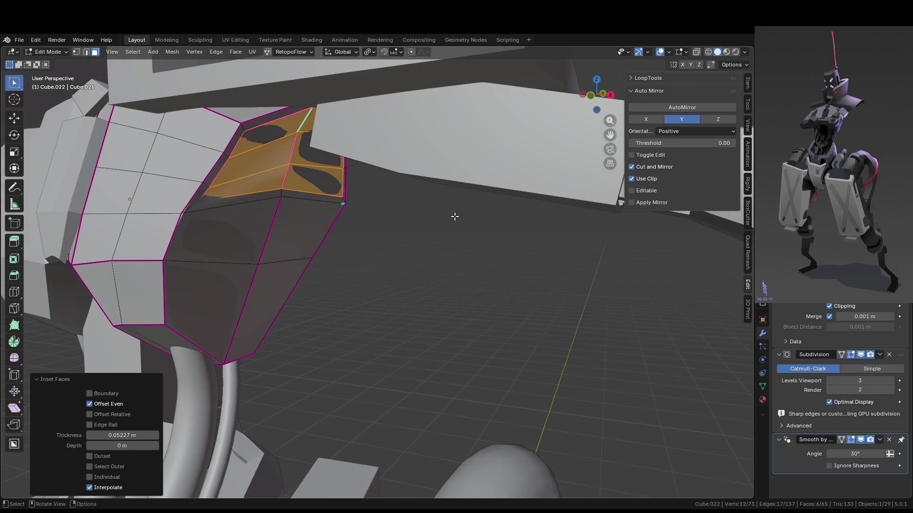
pyautogui.press('e')
pyautogui.click(447, 215)
pyautogui.press('Tab')
pyautogui.moveTo(446, 212)
pyautogui.mouseDown(button='middle')
pyautogui.moveTo(399, 197)
pyautogui.moveTo(404, 212)
pyautogui.mouseUp(button='middle')
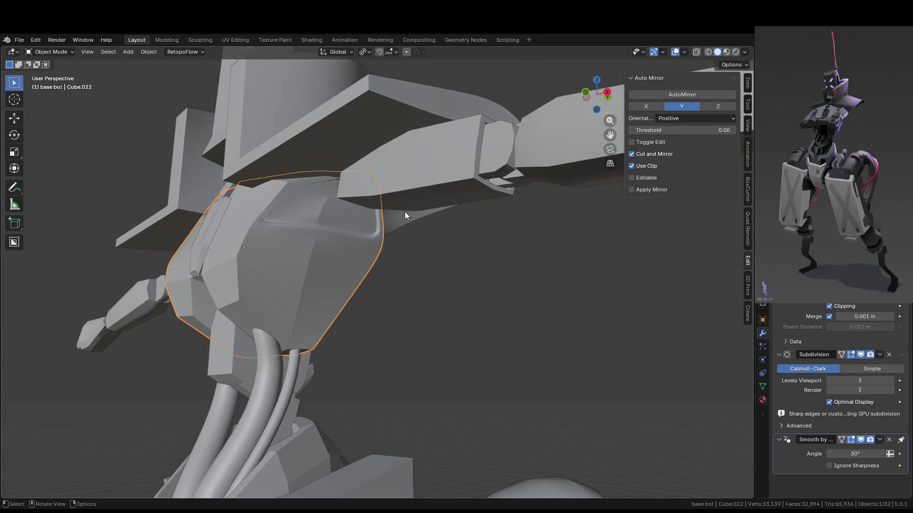
pyautogui.press('Tab')
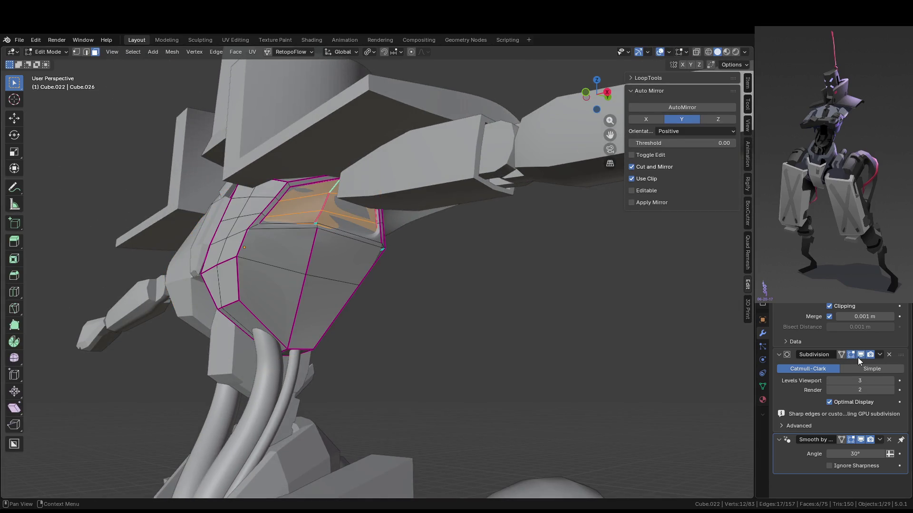
# Switch to edge select mode and select the edge path along the recess rim.
pyautogui.scroll(3, 351, 220)
pyautogui.moveTo(351, 220); pyautogui.dragTo(289, 231, button='middle')
pyautogui.click(288, 231)
pyautogui.keyDown('ctrl'); pyautogui.click(288, 231); pyautogui.keyUp('ctrl')
pyautogui.click(319, 166)
pyautogui.press('2')
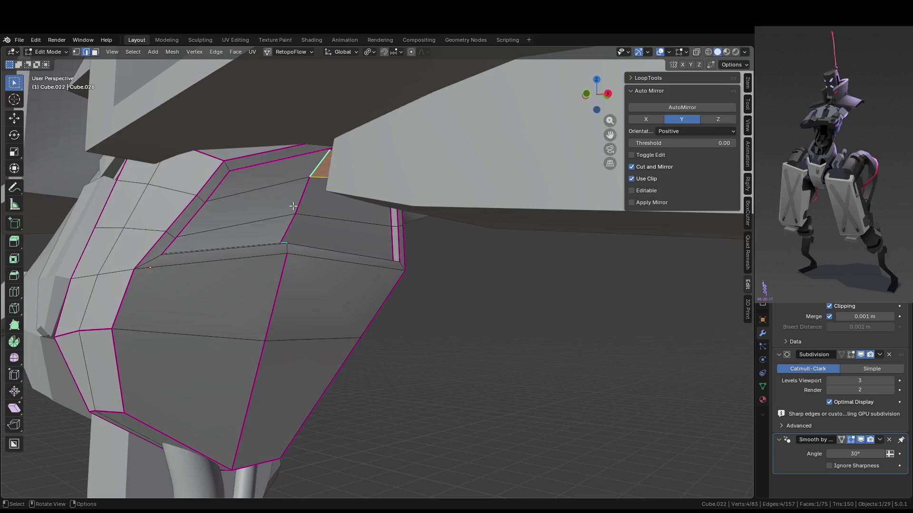
pyautogui.click(320, 162)
pyautogui.press('Tab')
pyautogui.press('Tab')
pyautogui.moveTo(309, 198); pyautogui.dragTo(319, 216, button='middle')
pyautogui.keyDown('ctrl'); pyautogui.click(285, 213); pyautogui.keyUp('ctrl')
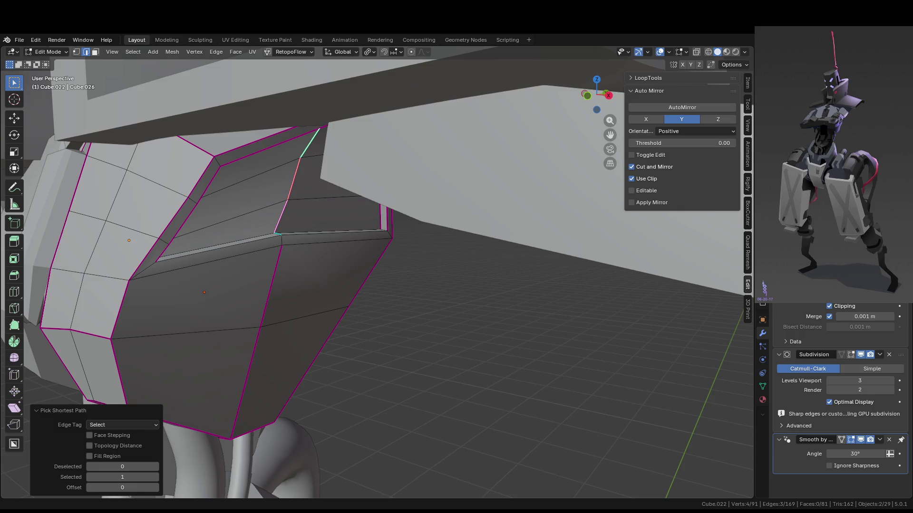
# Show the sidebar Item tab, select the recess corner edges, and set their crease to 1.00.
pyautogui.click(745, 85)
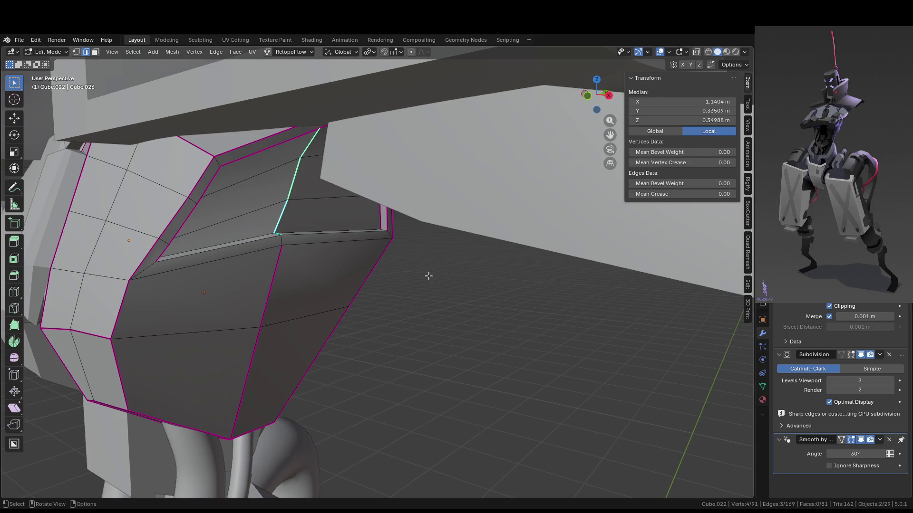
pyautogui.scroll(4, 428, 273)
pyautogui.moveTo(428, 268)
pyautogui.mouseDown(button='middle')
pyautogui.moveTo(376, 241)
pyautogui.moveTo(333, 203)
pyautogui.moveTo(336, 177)
pyautogui.moveTo(241, 141)
pyautogui.moveTo(221, 148)
pyautogui.moveTo(210, 172)
pyautogui.mouseUp(button='middle')
pyautogui.click(222, 148)
pyautogui.moveTo(235, 267)
pyautogui.mouseDown(button='middle')
pyautogui.moveTo(338, 248)
pyautogui.moveTo(394, 191)
pyautogui.moveTo(422, 273)
pyautogui.moveTo(406, 281)
pyautogui.moveTo(411, 291)
pyautogui.mouseUp(button='middle')
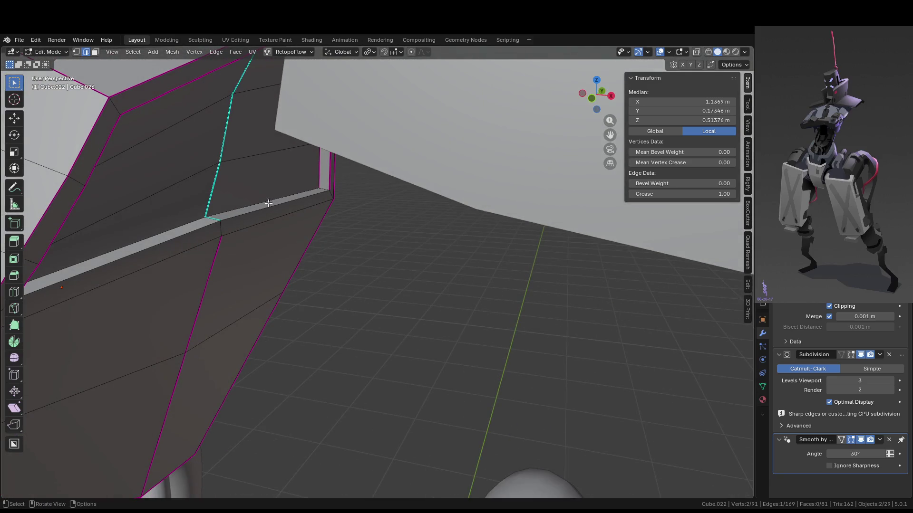
pyautogui.click(285, 192)
pyautogui.moveTo(193, 221); pyautogui.dragTo(187, 224, button='middle')
pyautogui.keyDown('ctrl'); pyautogui.click(186, 223); pyautogui.keyUp('ctrl')
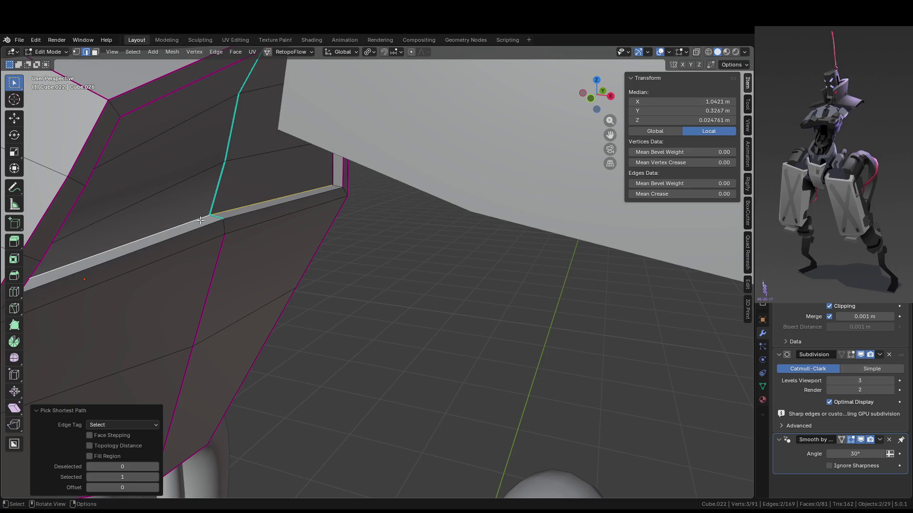
pyautogui.moveTo(655, 194); pyautogui.dragTo(684, 194)
pyautogui.moveTo(329, 282)
pyautogui.mouseDown(button='middle')
pyautogui.moveTo(315, 249)
pyautogui.moveTo(405, 294)
pyautogui.moveTo(275, 201)
pyautogui.mouseUp(button='middle')
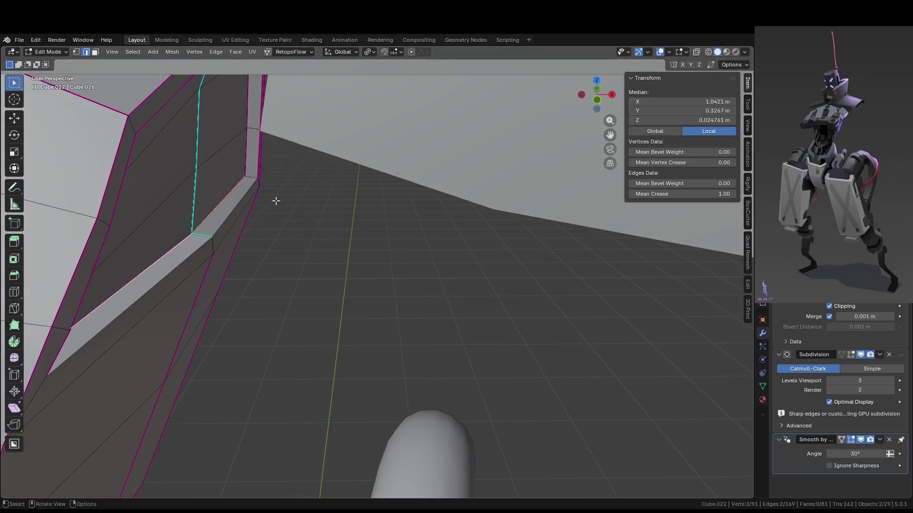
# Select a single recess edge and give it a crease of 1 with Shift+E.
pyautogui.keyDown('shift'); pyautogui.click(672, 230); pyautogui.keyUp('shift')
pyautogui.moveTo(672, 230)
pyautogui.mouseDown(button='middle')
pyautogui.moveTo(164, 243)
pyautogui.moveTo(412, 248)
pyautogui.mouseUp(button='middle')
pyautogui.hotkey('shift', 'e')
pyautogui.write('1')
pyautogui.press('Return')
pyautogui.moveTo(547, 239); pyautogui.dragTo(567, 176, button='middle')
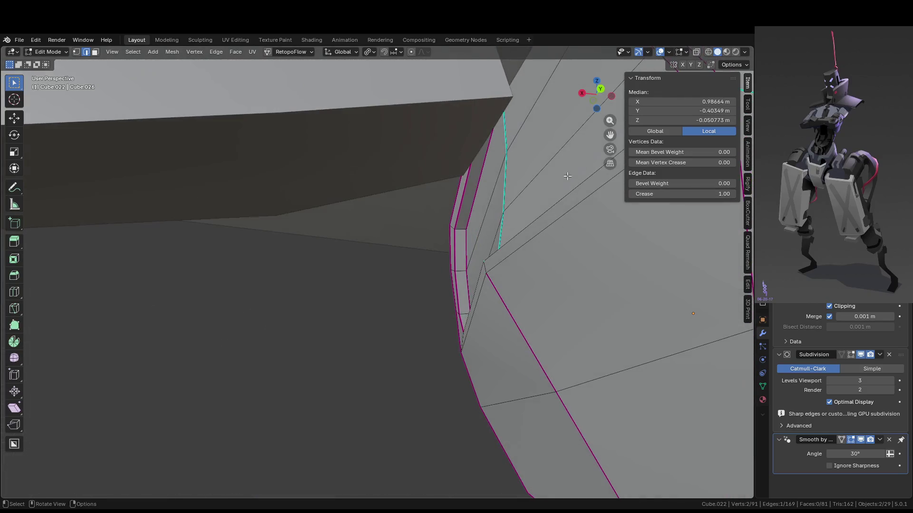
# In Local view, give another recess edge a full crease, then restore the whole robot.
pyautogui.click(462, 227)
pyautogui.moveTo(372, 265)
pyautogui.mouseDown(button='middle')
pyautogui.moveTo(449, 214)
pyautogui.moveTo(523, 286)
pyautogui.moveTo(433, 355)
pyautogui.mouseUp(button='middle')
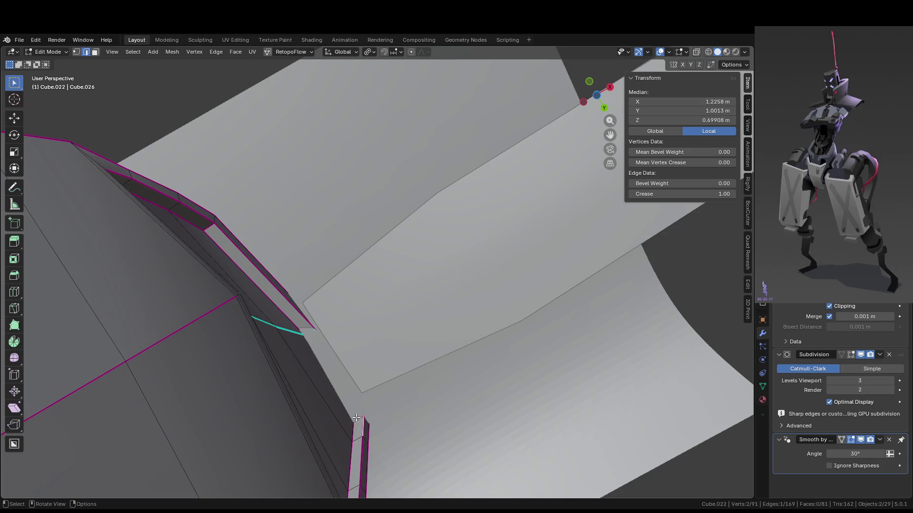
pyautogui.moveTo(357, 417)
pyautogui.mouseDown(button='middle')
pyautogui.moveTo(316, 396)
pyautogui.moveTo(321, 380)
pyautogui.moveTo(337, 407)
pyautogui.moveTo(327, 418)
pyautogui.mouseUp(button='middle')
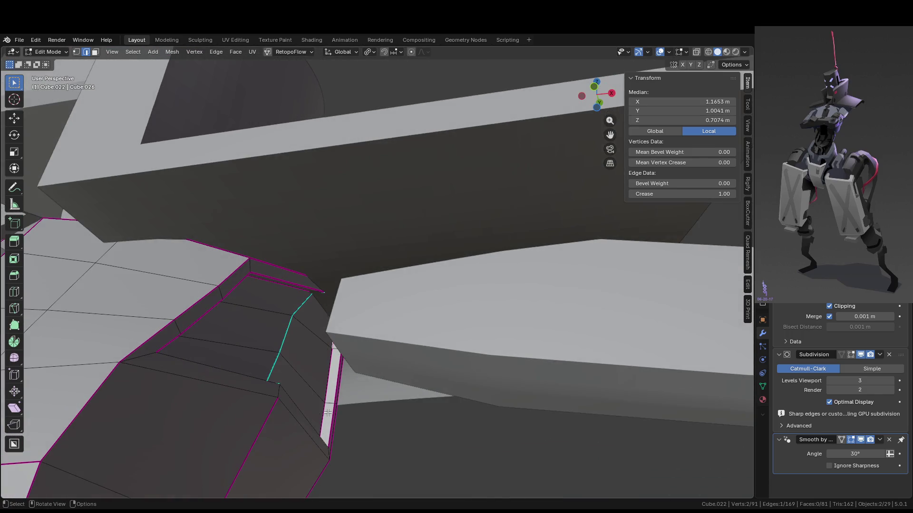
pyautogui.press('KP_Divide')
pyautogui.moveTo(349, 383)
pyautogui.mouseDown(button='middle')
pyautogui.moveTo(517, 267)
pyautogui.moveTo(546, 187)
pyautogui.mouseUp(button='middle')
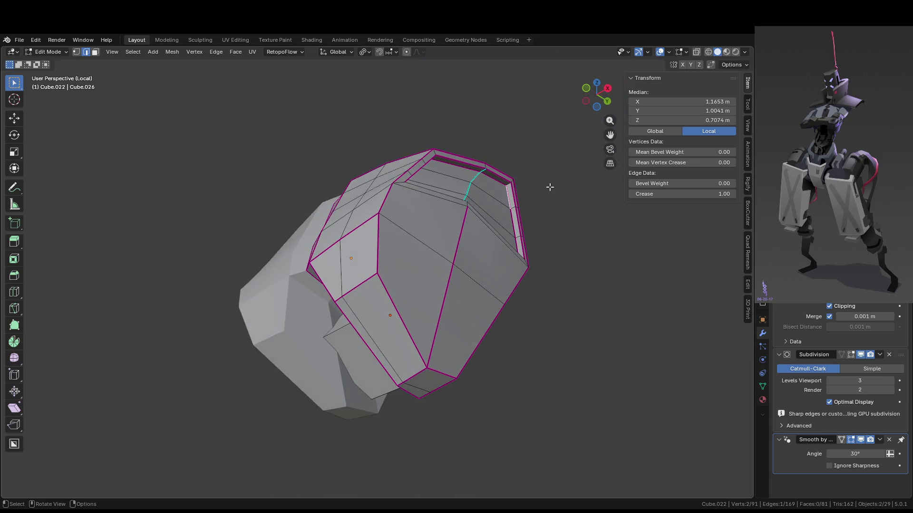
pyautogui.hotkey('shift', 'e')
pyautogui.click(578, 277)
pyautogui.press('KP_Divide')
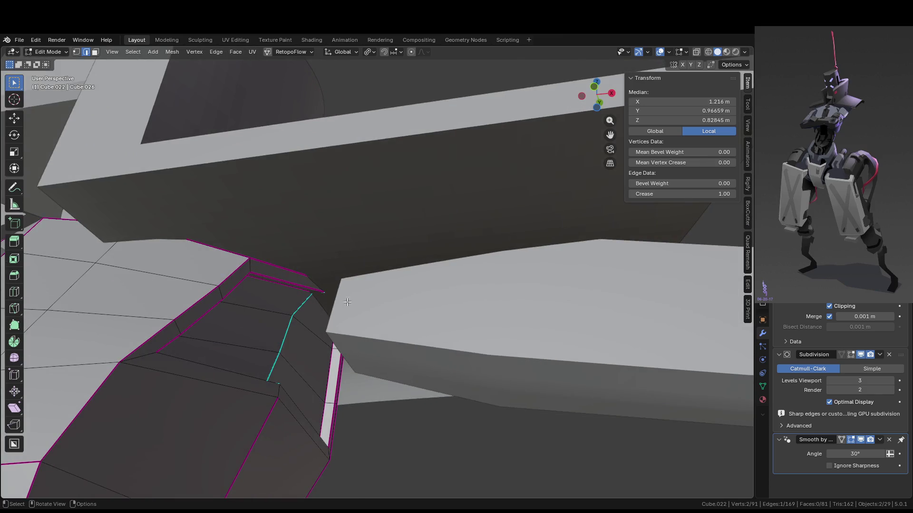
pyautogui.moveTo(317, 264)
pyautogui.mouseDown(button='middle')
pyautogui.moveTo(357, 369)
pyautogui.moveTo(342, 365)
pyautogui.moveTo(379, 359)
pyautogui.moveTo(380, 319)
pyautogui.moveTo(416, 318)
pyautogui.moveTo(403, 320)
pyautogui.moveTo(417, 340)
pyautogui.moveTo(423, 310)
pyautogui.mouseUp(button='middle')
# Re-enter Edit Mode on plate Cube.022 and isolate it in Local view.
pyautogui.press('Tab')
pyautogui.press('KP_Divide')
pyautogui.press('Tab')
pyautogui.press('KP_Divide')
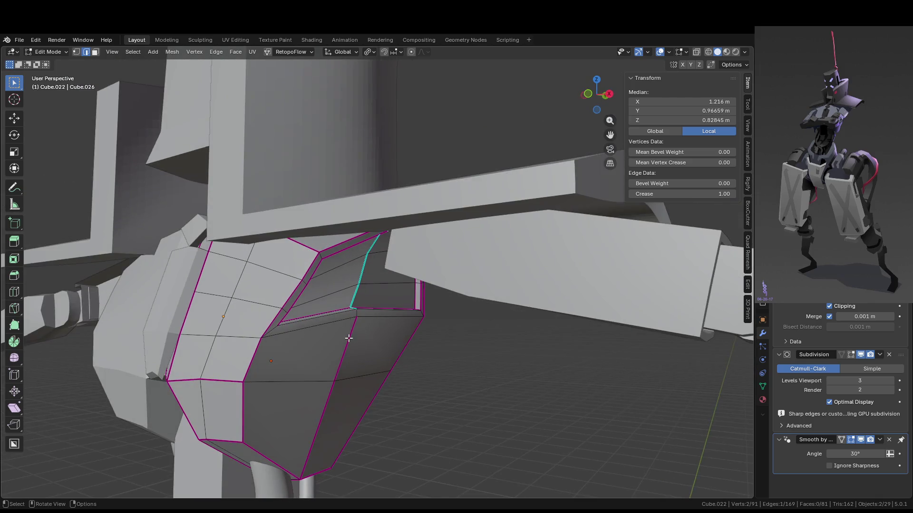
pyautogui.press('Tab')
pyautogui.click(409, 338)
pyautogui.press('Tab')
pyautogui.press('KP_Divide')
pyautogui.moveTo(477, 245); pyautogui.dragTo(465, 218, button='middle')
# Select a path of rim edges and move them down along Z.
pyautogui.click(434, 167)
pyautogui.moveTo(437, 184)
pyautogui.mouseDown(button='middle')
pyautogui.moveTo(504, 111)
pyautogui.moveTo(525, 187)
pyautogui.moveTo(472, 180)
pyautogui.moveTo(469, 193)
pyautogui.moveTo(581, 204)
pyautogui.mouseUp(button='middle')
pyautogui.keyDown('ctrl'); pyautogui.click(502, 108); pyautogui.keyUp('ctrl')
pyautogui.press('g')
pyautogui.press('z')
pyautogui.click(521, 203)
# Extend the rim edge path, lower it about 0.03 m along Z, and exit Local view.
pyautogui.keyDown('ctrl'); pyautogui.click(461, 167); pyautogui.keyUp('ctrl')
pyautogui.press('g')
pyautogui.press('z')
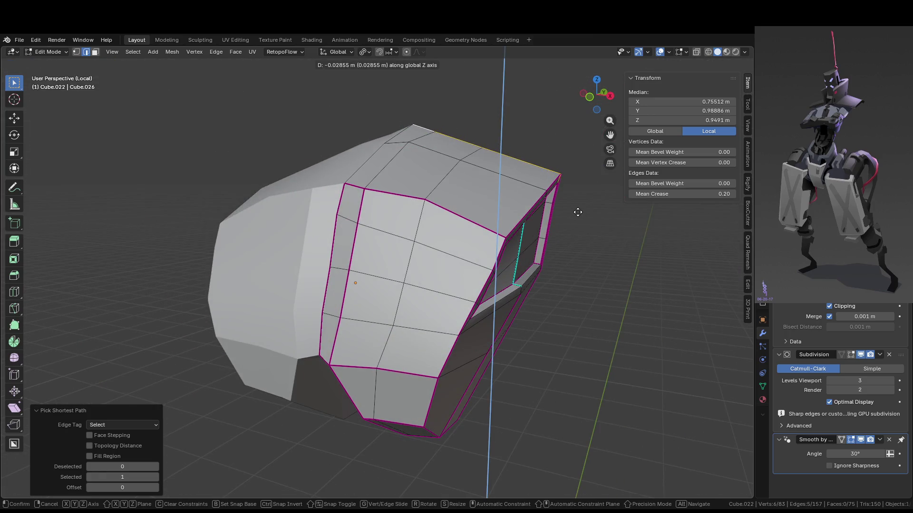
pyautogui.click(577, 213)
pyautogui.press('KP_Divide')
pyautogui.moveTo(576, 213)
pyautogui.mouseDown(button='middle')
pyautogui.moveTo(554, 213)
pyautogui.moveTo(604, 209)
pyautogui.moveTo(635, 240)
pyautogui.moveTo(597, 218)
pyautogui.moveTo(522, 224)
pyautogui.mouseUp(button='middle')
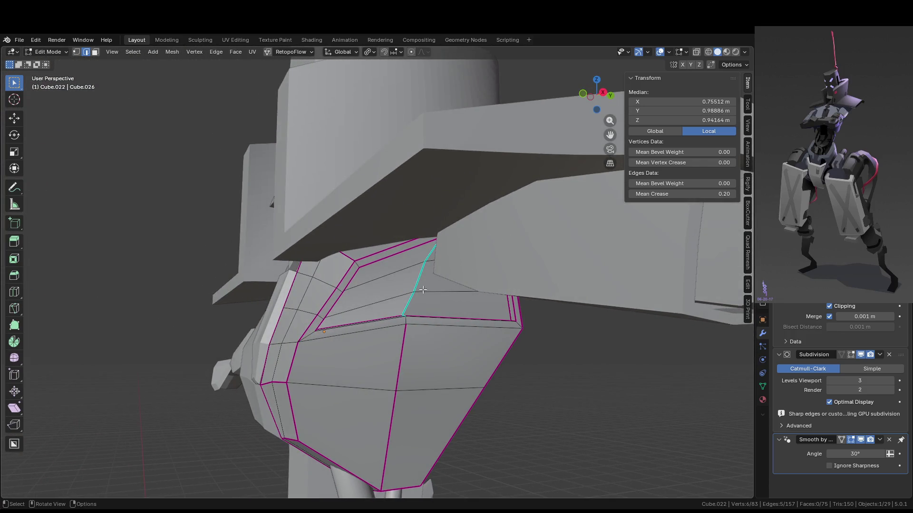
pyautogui.scroll(2, 403, 307)
pyautogui.scroll(2, 382, 299)
pyautogui.click(381, 298)
pyautogui.moveTo(400, 316); pyautogui.dragTo(499, 322, button='middle')
pyautogui.click(499, 321)
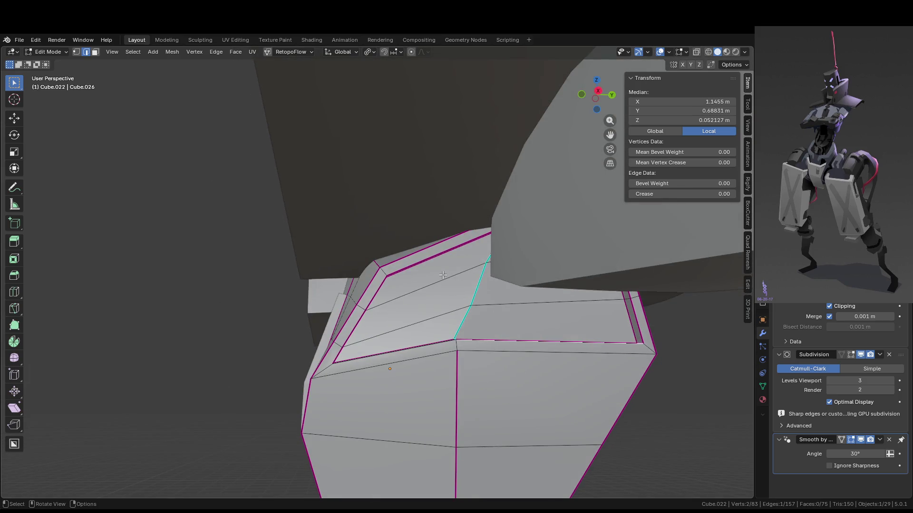
pyautogui.press('3')
pyautogui.keyDown('ctrl'); pyautogui.click(502, 306); pyautogui.keyUp('ctrl')
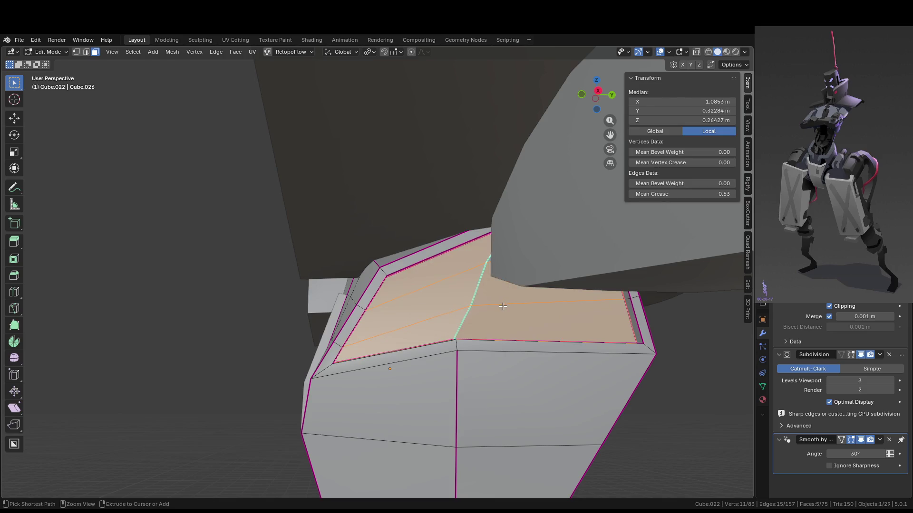
pyautogui.press('ctrl+KP_Add')
pyautogui.press('x')
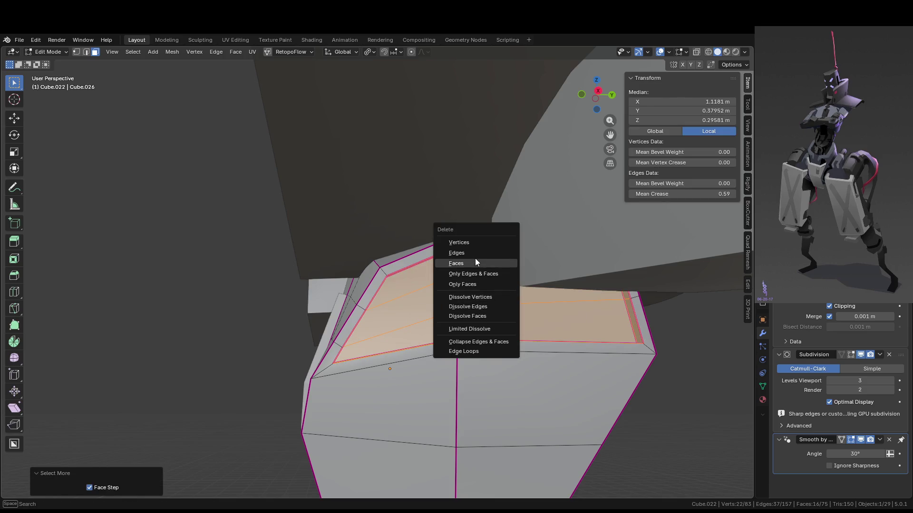
pyautogui.click(476, 262)
pyautogui.moveTo(466, 319); pyautogui.dragTo(499, 329, button='middle')
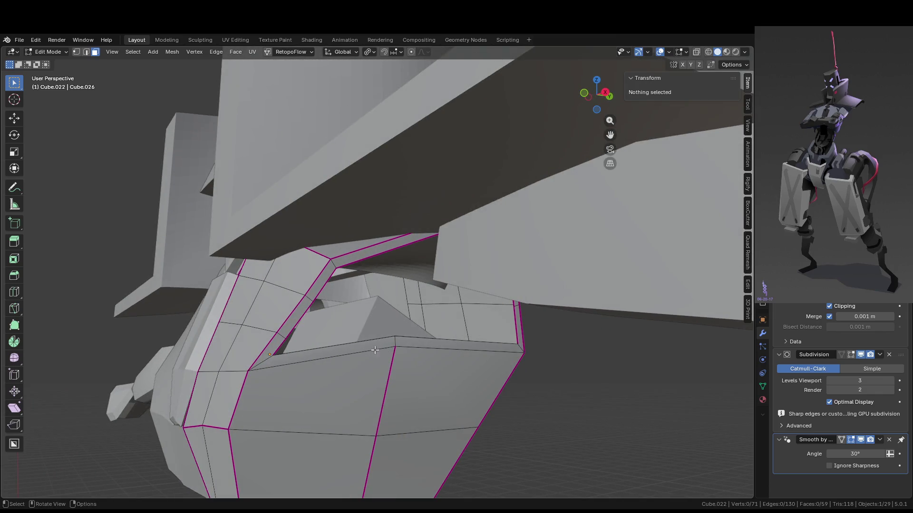
pyautogui.hotkey('ctrl', 'z')
pyautogui.press('2')
pyautogui.keyDown('alt'); pyautogui.click(333, 341); pyautogui.keyUp('alt')
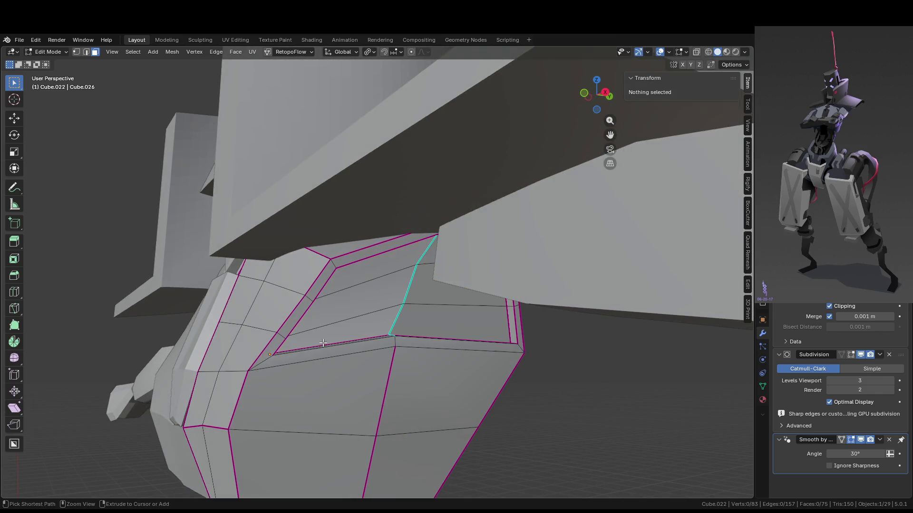
pyautogui.press('Tab')
pyautogui.press('Tab')
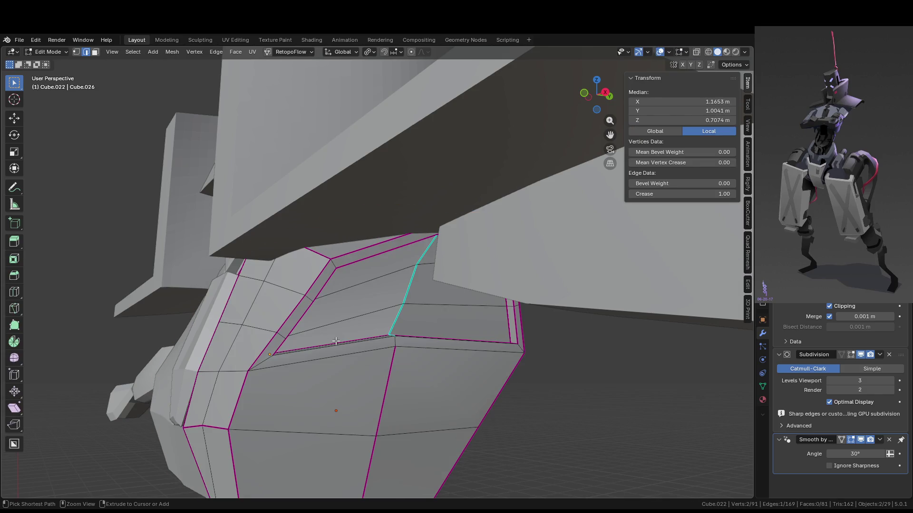
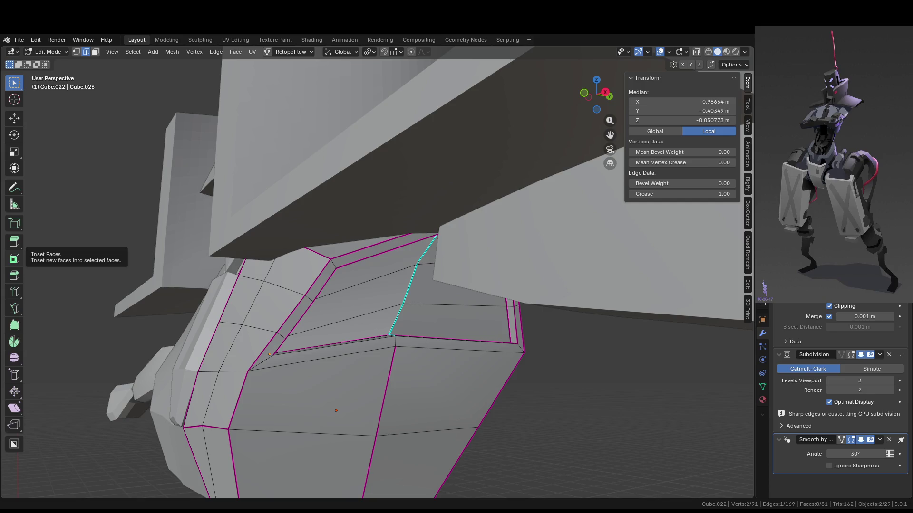
# Grow a face selection near the upper rim, delete it, then undo the deletion.
pyautogui.moveTo(524, 296); pyautogui.dragTo(490, 261, button='middle')
pyautogui.press('3')
pyautogui.press('ctrl+KP_Add')
pyautogui.press('x')
pyautogui.click(514, 335)
pyautogui.moveTo(515, 335); pyautogui.dragTo(513, 369, button='middle')
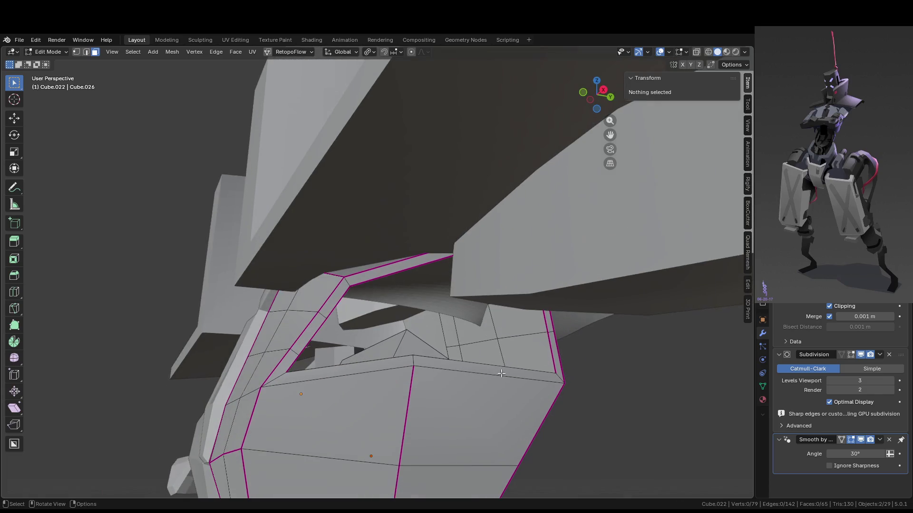
pyautogui.moveTo(440, 368)
pyautogui.mouseDown(button='middle')
pyautogui.moveTo(438, 316)
pyautogui.moveTo(452, 386)
pyautogui.moveTo(418, 328)
pyautogui.mouseUp(button='middle')
pyautogui.hotkey('ctrl', 'z')
pyautogui.hotkey('ctrl', 'z')
# Dissolve the thin strip faces along the rim into a single face.
pyautogui.click(413, 317)
pyautogui.click(410, 320)
pyautogui.keyDown('shift'); pyautogui.click(392, 357); pyautogui.keyUp('shift')
pyautogui.keyDown('shift'); pyautogui.click(382, 385); pyautogui.keyUp('shift')
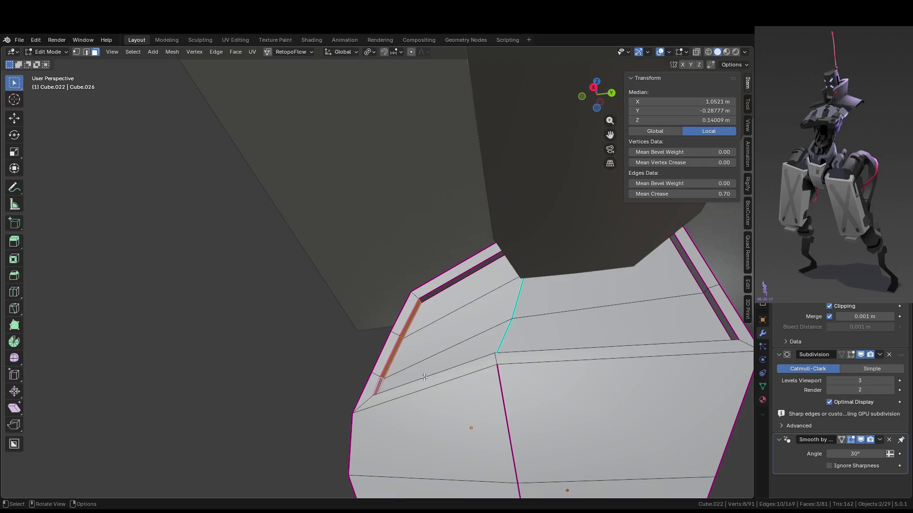
pyautogui.moveTo(414, 380); pyautogui.dragTo(427, 378, button='middle')
pyautogui.hotkey('ctrl', 'x')
pyautogui.hotkey('shift', 'e')
pyautogui.click(510, 378)
pyautogui.moveTo(510, 379)
pyautogui.mouseDown(button='middle')
pyautogui.moveTo(517, 370)
pyautogui.moveTo(409, 300)
pyautogui.mouseUp(button='middle')
# Edge-slide the left strip's edge loop leftward, preview the smoothed plate, then undo the slide.
pyautogui.press('2')
pyautogui.click(407, 298)
pyautogui.keyDown('ctrl'); pyautogui.click(371, 364); pyautogui.keyUp('ctrl')
pyautogui.press('g')
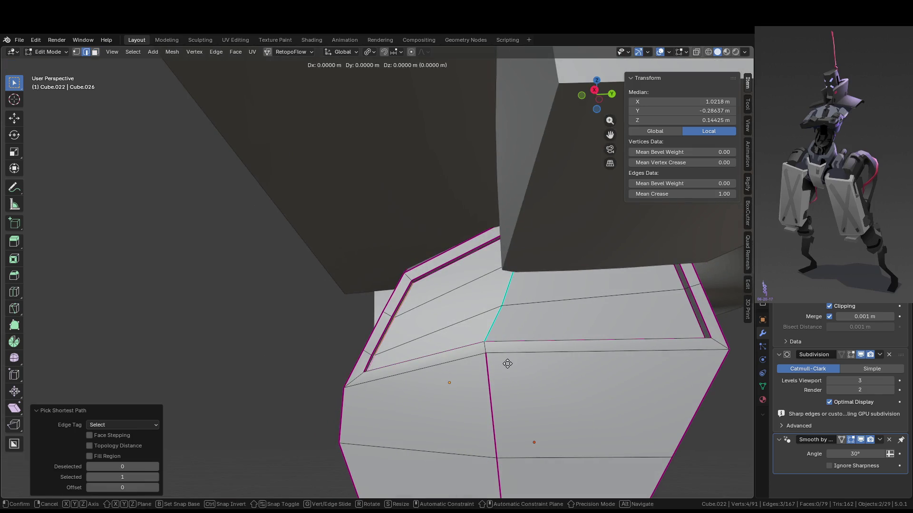
pyautogui.press('g')
pyautogui.click(476, 350)
pyautogui.moveTo(476, 350)
pyautogui.mouseDown(button='middle')
pyautogui.moveTo(513, 309)
pyautogui.moveTo(544, 312)
pyautogui.moveTo(569, 346)
pyautogui.mouseUp(button='middle')
pyautogui.press('Tab')
pyautogui.moveTo(527, 373)
pyautogui.mouseDown(button='middle')
pyautogui.moveTo(335, 334)
pyautogui.moveTo(388, 371)
pyautogui.mouseUp(button='middle')
pyautogui.press('Tab')
pyautogui.hotkey('ctrl', 'z')
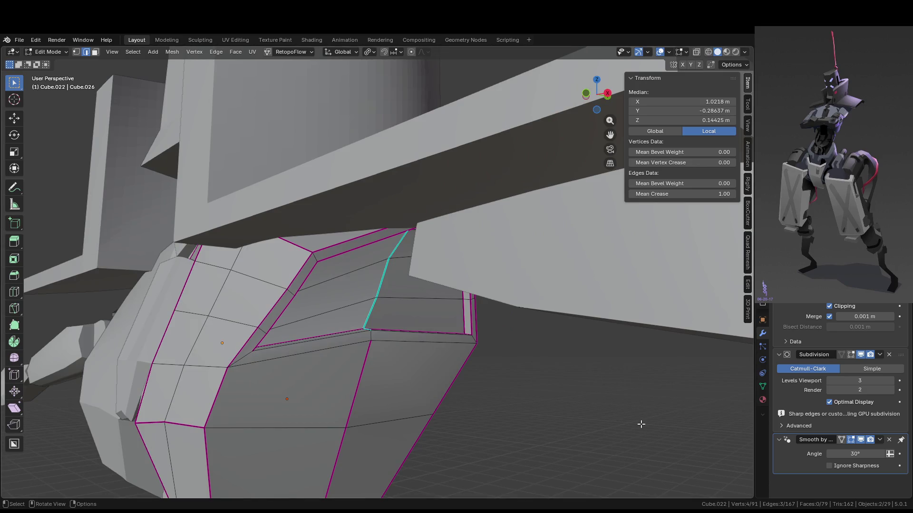
pyautogui.moveTo(344, 335)
pyautogui.mouseDown(button='middle')
pyautogui.moveTo(401, 288)
pyautogui.moveTo(351, 300)
pyautogui.mouseUp(button='middle')
# Box-select the two faces beside the collar, grow the selection and delete the faces.
pyautogui.press('3')
pyautogui.press('b')
pyautogui.moveTo(362, 303); pyautogui.dragTo(394, 340)
pyautogui.moveTo(395, 340); pyautogui.dragTo(393, 323, button='middle')
pyautogui.press('ctrl+KP_Add')
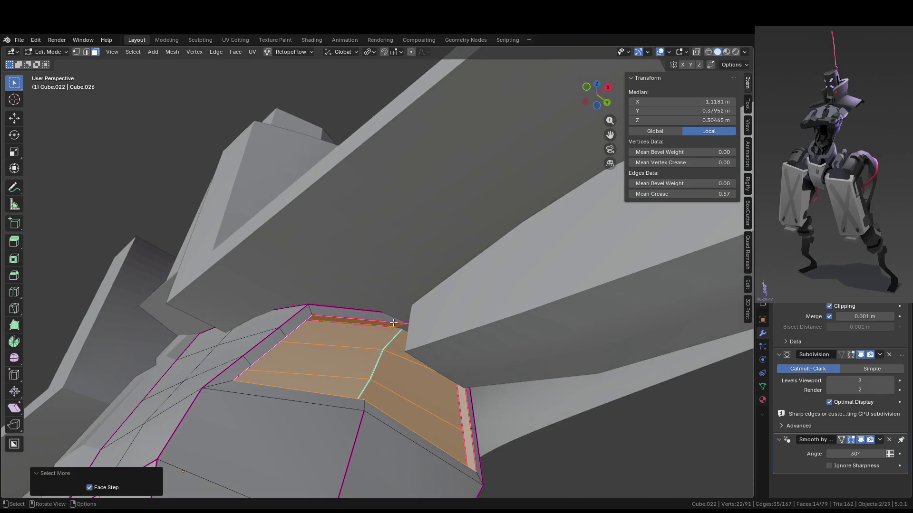
pyautogui.press('x')
pyautogui.click(392, 323)
pyautogui.moveTo(392, 324); pyautogui.dragTo(361, 378, button='middle')
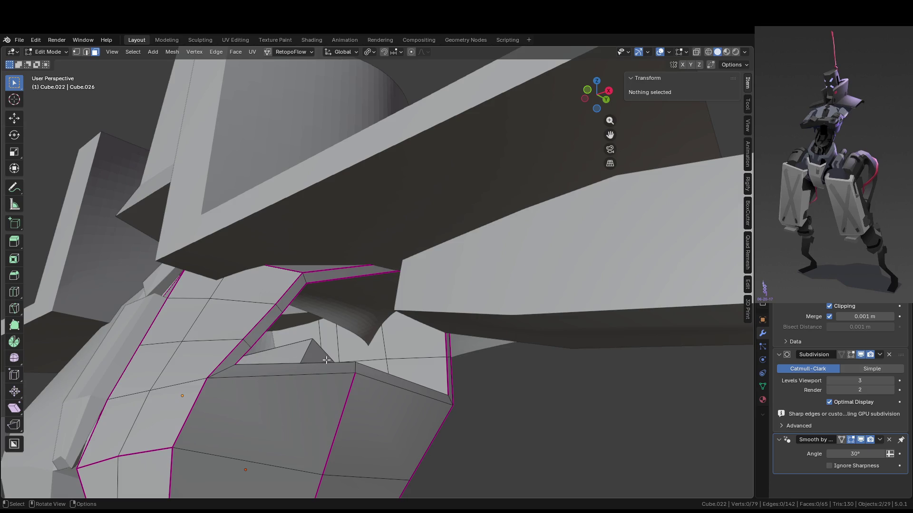
# Isolate the chest plate in local view and select its small triangular face.
pyautogui.press('KP_Divide')
pyautogui.moveTo(464, 254)
pyautogui.mouseDown(button='middle')
pyautogui.moveTo(440, 220)
pyautogui.moveTo(444, 251)
pyautogui.mouseUp(button='middle')
pyautogui.click(326, 311)
# Select the edge paths around the opening's rim and set their crease to 0.
pyautogui.press('2')
pyautogui.click(319, 309)
pyautogui.keyDown('ctrl'); pyautogui.click(558, 242); pyautogui.keyUp('ctrl')
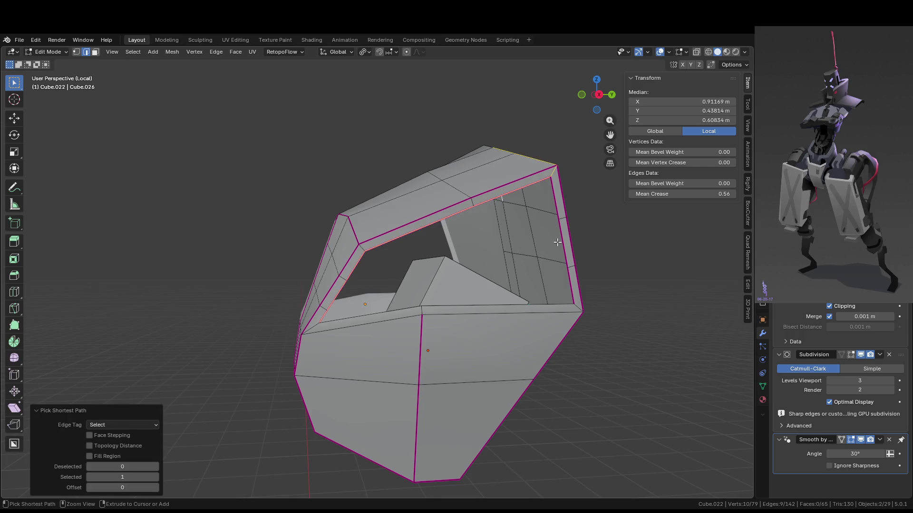
pyautogui.moveTo(411, 254); pyautogui.dragTo(369, 293, button='middle')
pyautogui.click(370, 294)
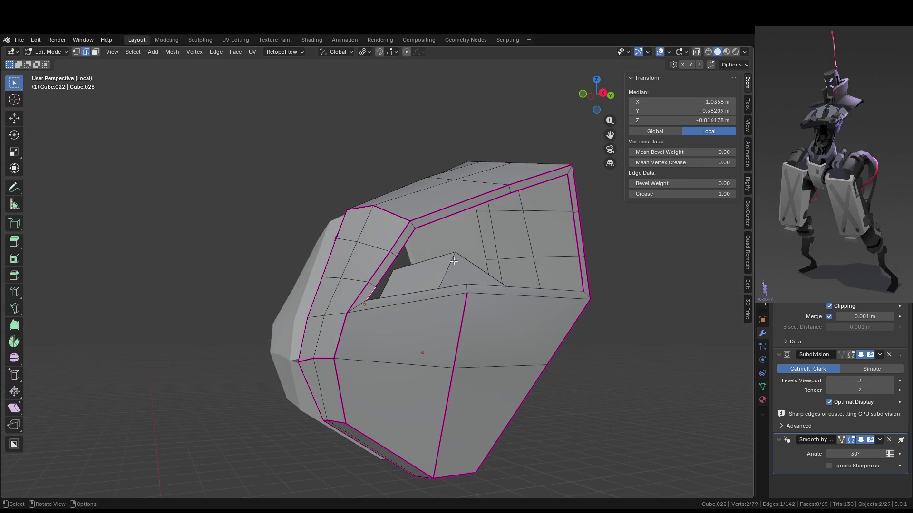
pyautogui.keyDown('ctrl'); pyautogui.click(529, 189); pyautogui.keyUp('ctrl')
pyautogui.moveTo(530, 187)
pyautogui.mouseDown(button='middle')
pyautogui.moveTo(468, 281)
pyautogui.moveTo(520, 270)
pyautogui.moveTo(517, 323)
pyautogui.mouseUp(button='middle')
pyautogui.keyDown('ctrl'); pyautogui.click(525, 271); pyautogui.keyUp('ctrl')
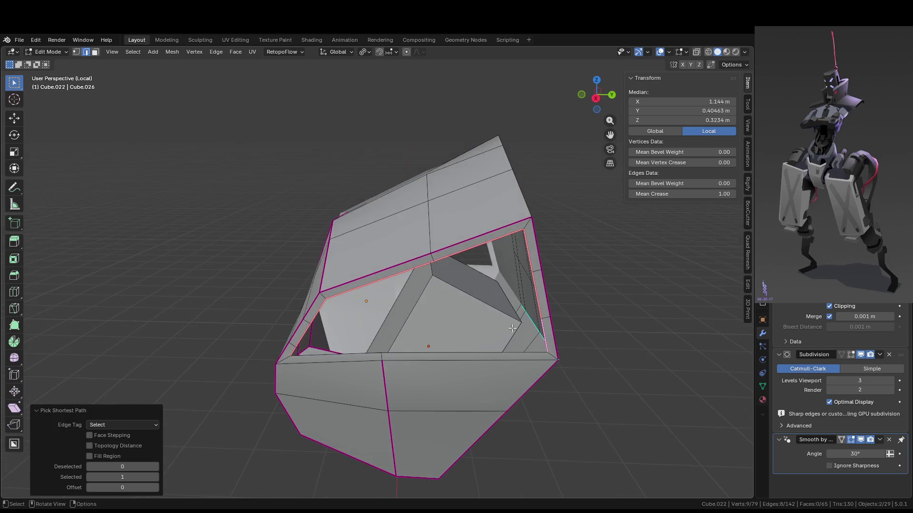
pyautogui.hotkey('shift', 'e')
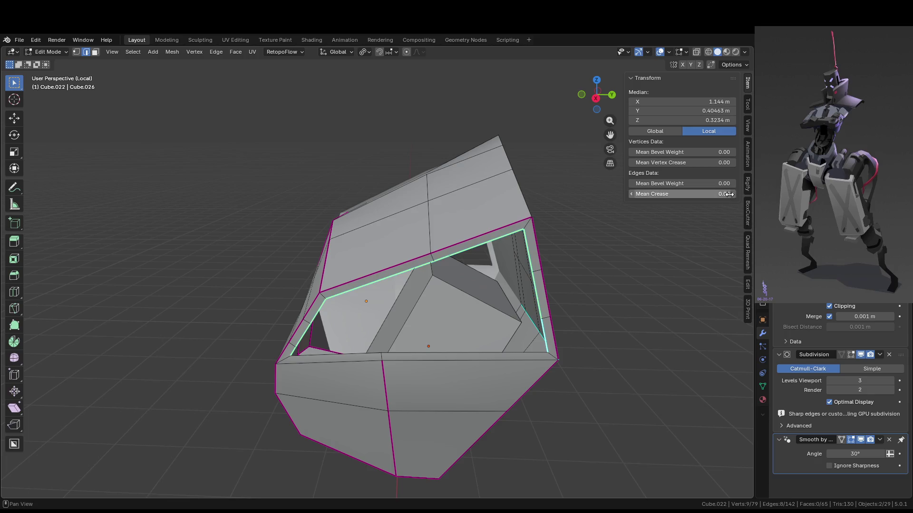
# Select the opening's long front edge, briefly preview the plate, then pick the neighbouring edge.
pyautogui.moveTo(600, 292); pyautogui.dragTo(607, 267, button='middle')
pyautogui.scroll(2, 438, 287)
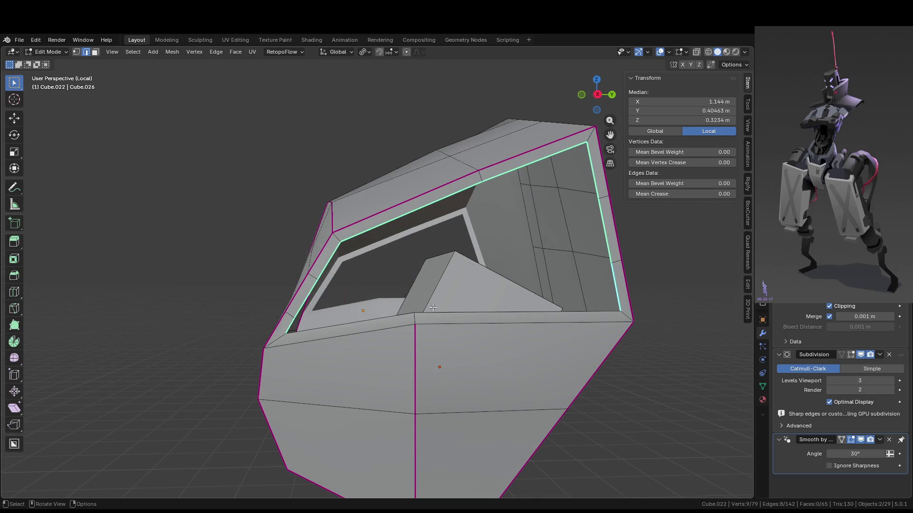
pyautogui.moveTo(432, 308); pyautogui.dragTo(356, 299, button='middle')
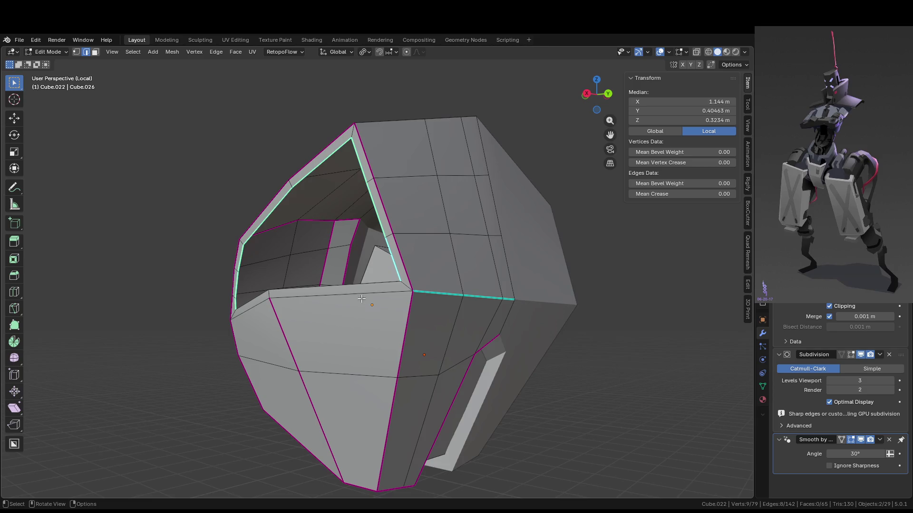
pyautogui.click(363, 296)
pyautogui.press('Tab')
pyautogui.press('Tab')
pyautogui.click(469, 295)
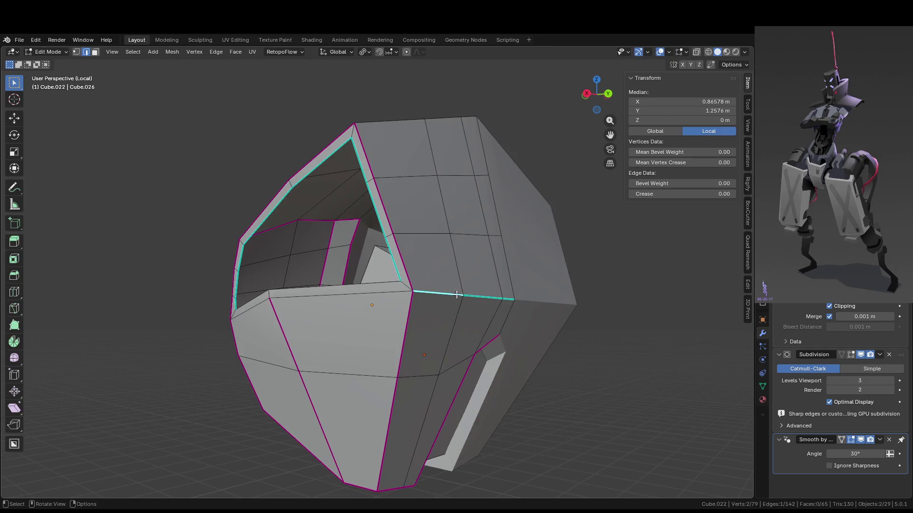
pyautogui.moveTo(480, 306)
pyautogui.mouseDown(button='middle')
pyautogui.moveTo(439, 301)
pyautogui.moveTo(529, 304)
pyautogui.moveTo(482, 309)
pyautogui.mouseUp(button='middle')
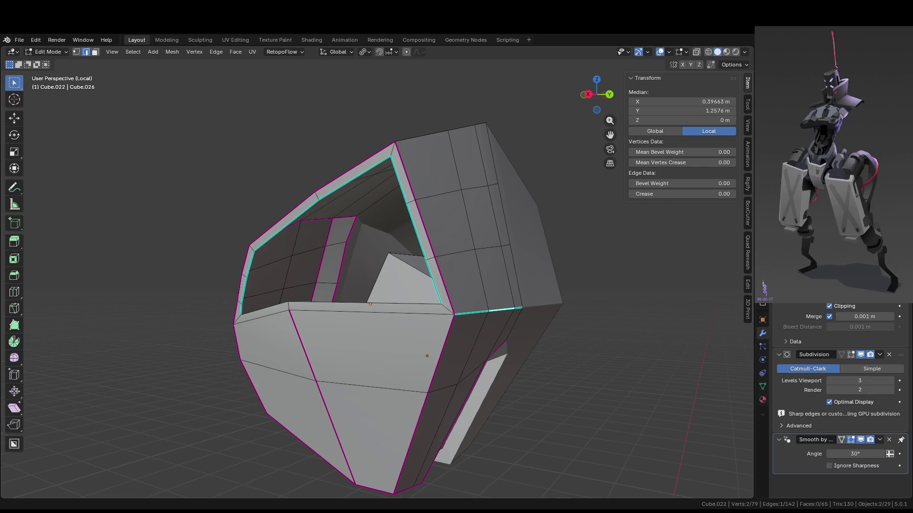
pyautogui.moveTo(490, 280); pyautogui.dragTo(543, 275, button='middle')
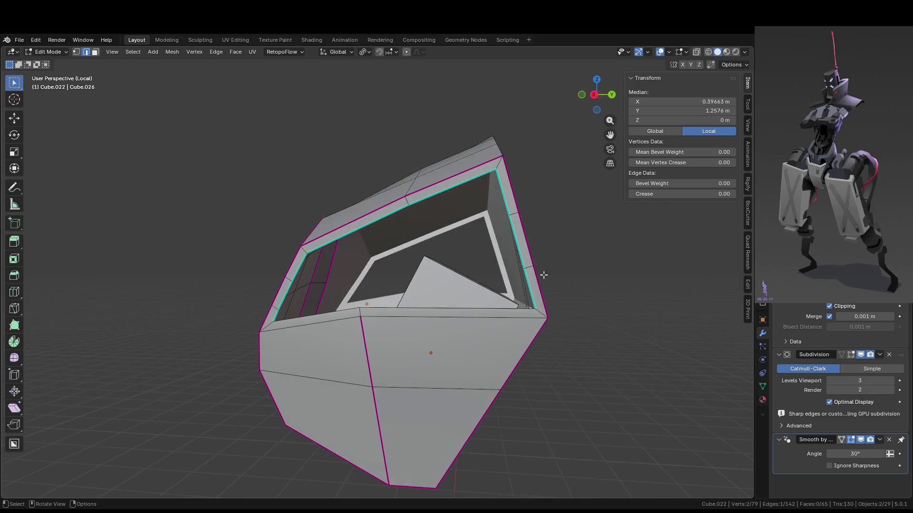
pyautogui.moveTo(394, 312); pyautogui.dragTo(410, 279, button='middle')
# Extrude and shrink a rim edge, then fill new faces from it and a short edge.
pyautogui.click(387, 269)
pyautogui.moveTo(565, 254); pyautogui.dragTo(529, 257, button='middle')
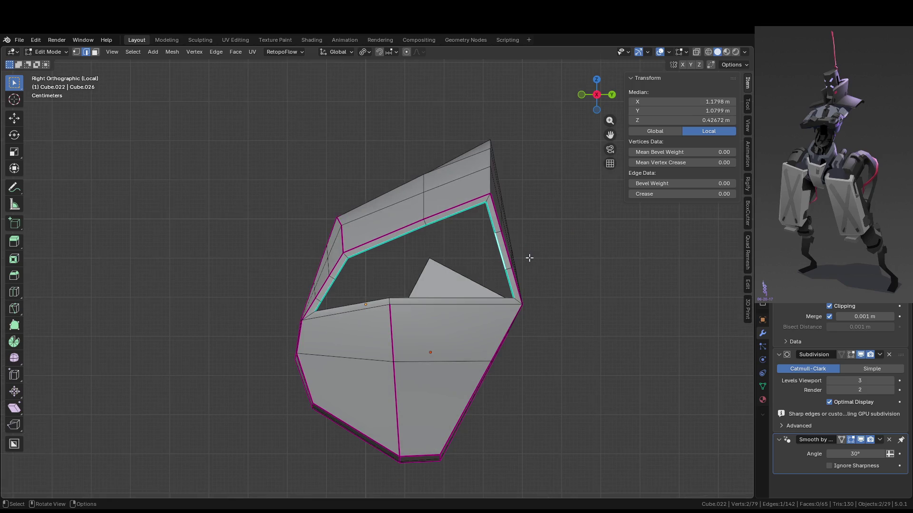
pyautogui.press('e')
pyautogui.click(417, 271)
pyautogui.press('s')
pyautogui.click(416, 279)
pyautogui.moveTo(416, 279)
pyautogui.mouseDown(button='middle')
pyautogui.moveTo(597, 291)
pyautogui.moveTo(506, 289)
pyautogui.moveTo(389, 323)
pyautogui.mouseUp(button='middle')
pyautogui.keyDown('shift'); pyautogui.click(400, 325); pyautogui.keyUp('shift')
pyautogui.press('f')
pyautogui.moveTo(504, 300)
pyautogui.mouseDown(button='middle')
pyautogui.moveTo(517, 302)
pyautogui.moveTo(522, 274)
pyautogui.moveTo(467, 273)
pyautogui.moveTo(583, 307)
pyautogui.moveTo(675, 363)
pyautogui.moveTo(647, 373)
pyautogui.moveTo(583, 353)
pyautogui.moveTo(580, 365)
pyautogui.mouseUp(button='middle')
pyautogui.click(522, 273)
pyautogui.press('f')
pyautogui.press('f')
pyautogui.press('f')
pyautogui.press('f')
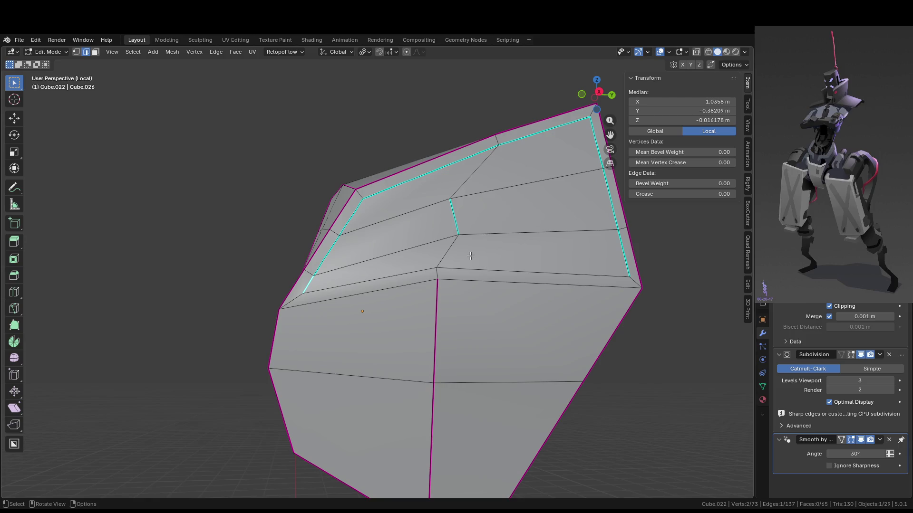
# In side view, rotate the selected edge about 38°.
pyautogui.press('KP_3')
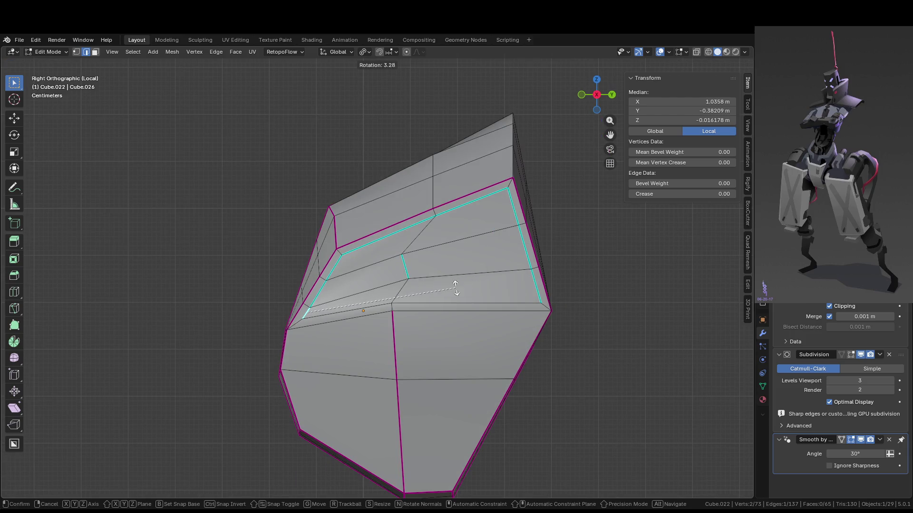
pyautogui.rightClick(454, 284)
pyautogui.press('r')
pyautogui.press('Escape')
pyautogui.press('r')
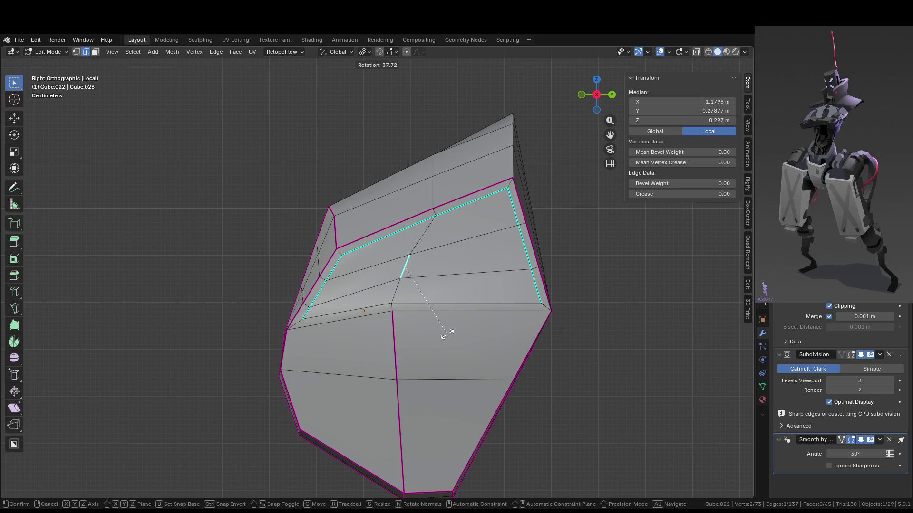
pyautogui.click(445, 334)
# Crease an edge path of the patch, preview it, then undo back to the uncreased rim.
pyautogui.click(428, 234)
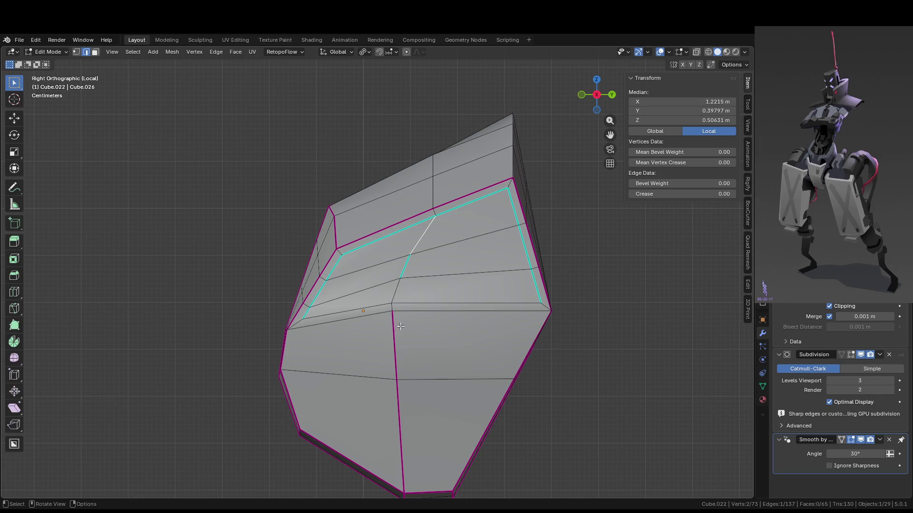
pyautogui.keyDown('ctrl'); pyautogui.click(393, 309); pyautogui.keyUp('ctrl')
pyautogui.hotkey('shift', 'e')
pyautogui.click(508, 326)
pyautogui.press('Tab')
pyautogui.moveTo(509, 326)
pyautogui.mouseDown(button='middle')
pyautogui.moveTo(567, 321)
pyautogui.moveTo(687, 339)
pyautogui.moveTo(540, 300)
pyautogui.moveTo(578, 309)
pyautogui.moveTo(521, 307)
pyautogui.moveTo(552, 319)
pyautogui.moveTo(488, 326)
pyautogui.mouseUp(button='middle')
pyautogui.press('Tab')
pyautogui.press('Tab')
pyautogui.press('Tab')
pyautogui.scroll(-2, 517, 305)
pyautogui.hotkey('ctrl', 'z')
pyautogui.hotkey('ctrl', 'z')
pyautogui.hotkey('ctrl', 'z')
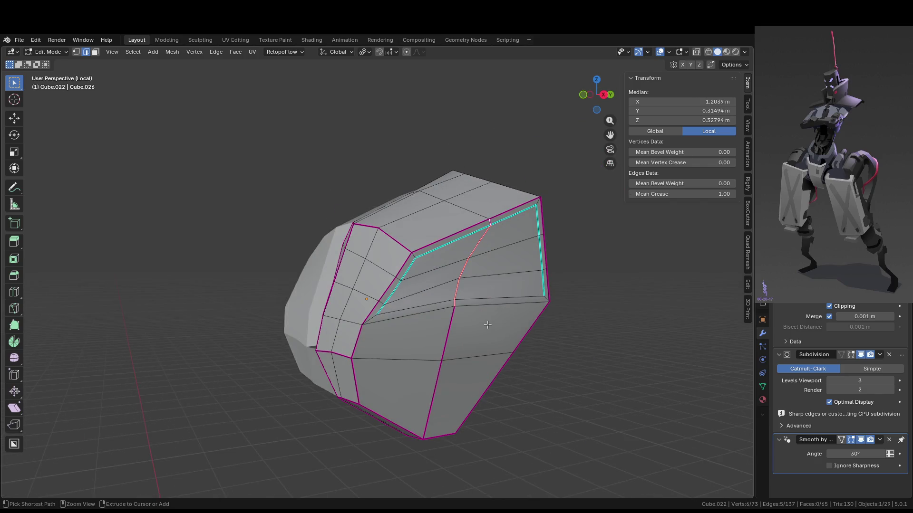
pyautogui.moveTo(487, 324); pyautogui.dragTo(532, 292, button='middle')
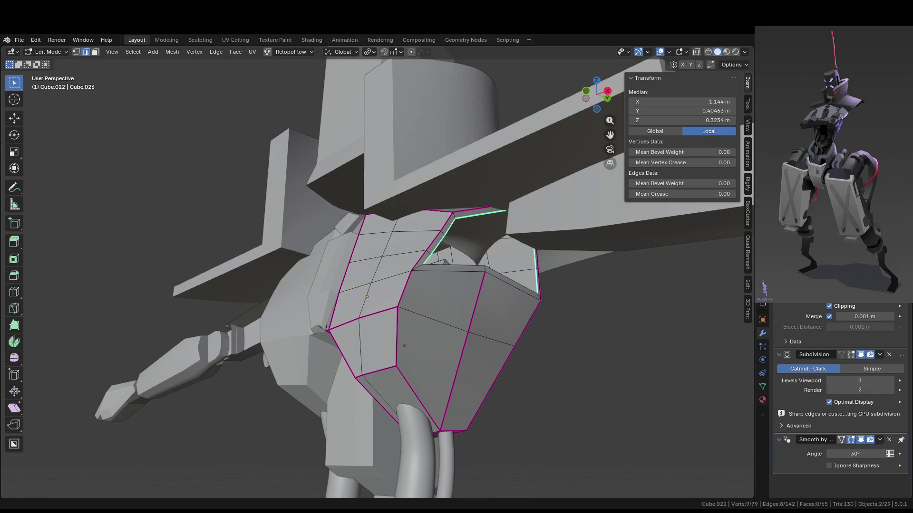
# Select a single edge on the plate's side rim, undoing an extra path selection.
pyautogui.moveTo(132, 99); pyautogui.dragTo(408, 271, button='middle')
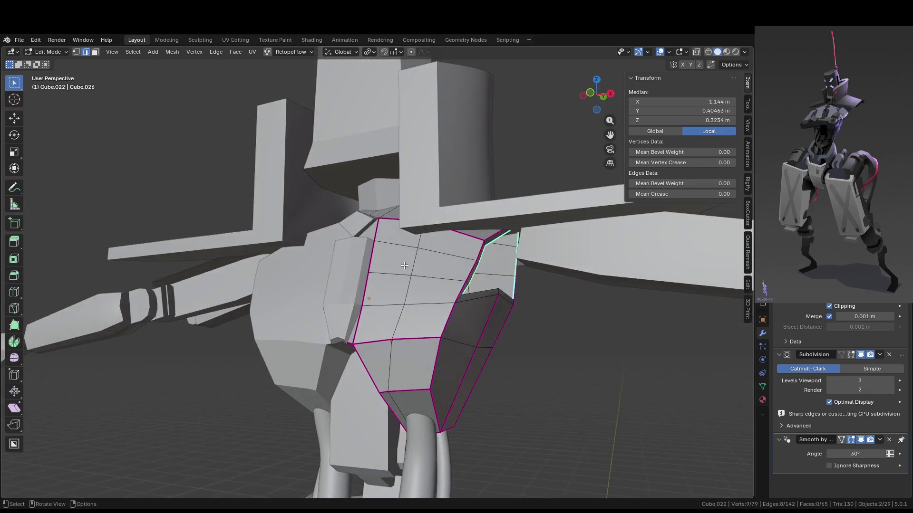
pyautogui.scroll(3, 491, 276)
pyautogui.moveTo(491, 277)
pyautogui.mouseDown(button='middle')
pyautogui.moveTo(515, 298)
pyautogui.moveTo(485, 294)
pyautogui.moveTo(571, 300)
pyautogui.mouseUp(button='middle')
pyautogui.click(485, 294)
pyautogui.keyDown('alt'); pyautogui.click(485, 294); pyautogui.keyUp('alt')
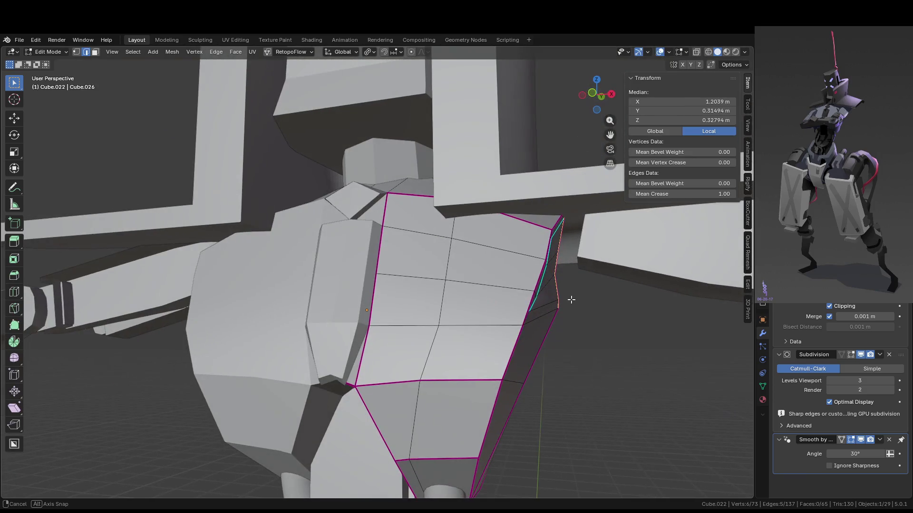
pyautogui.click(571, 300)
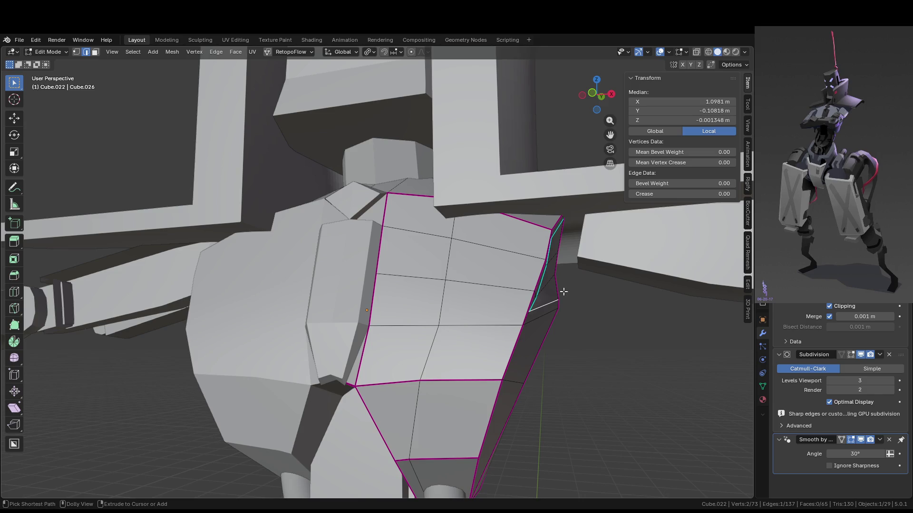
pyautogui.keyDown('ctrl'); pyautogui.click(563, 292); pyautogui.keyUp('ctrl')
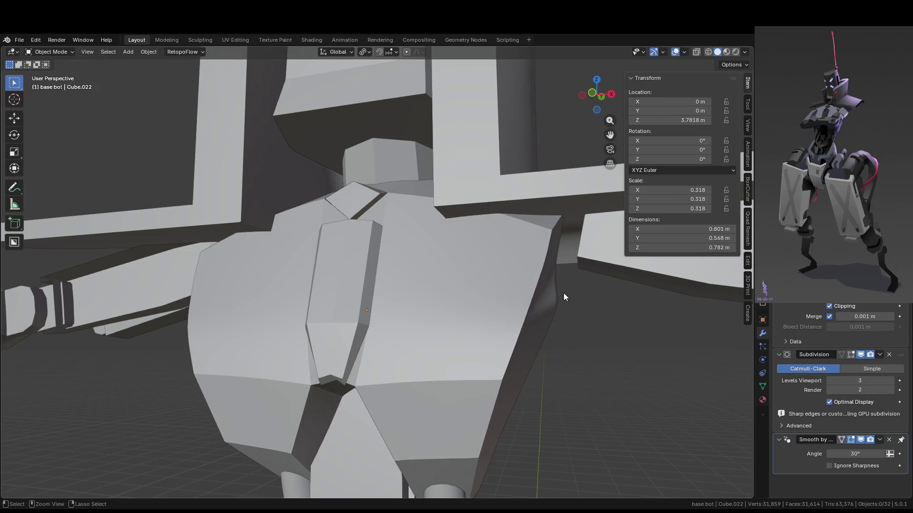
pyautogui.hotkey('ctrl', 'z')
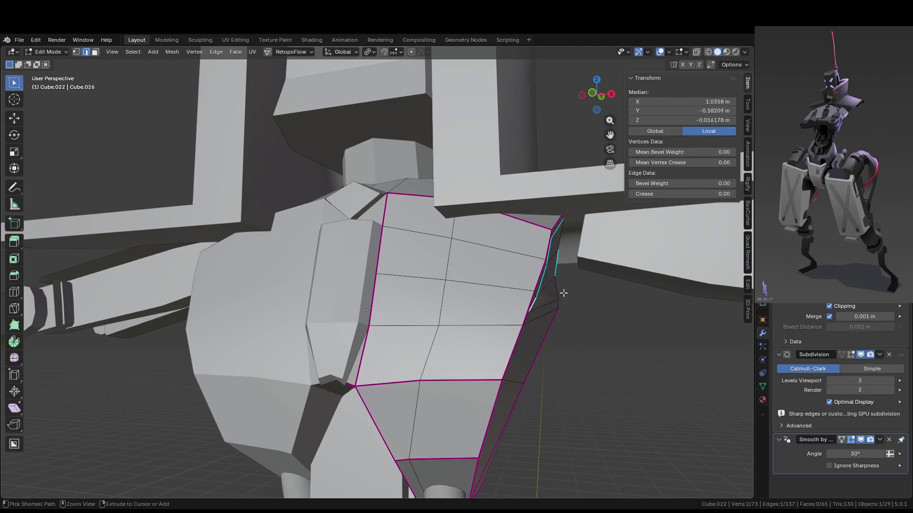
pyautogui.hotkey('ctrl', 'z')
pyautogui.hotkey('ctrl', 'shift', 'z')
pyautogui.moveTo(563, 293); pyautogui.dragTo(560, 290, button='middle')
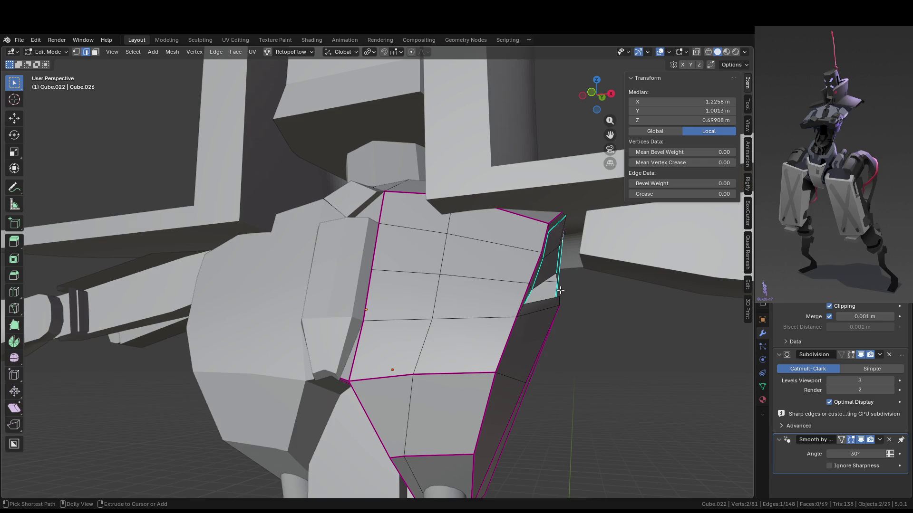
# Rotate the short side-rim edge about 16° in front view.
pyautogui.press('Tab')
pyautogui.press('Tab')
pyautogui.moveTo(559, 305); pyautogui.dragTo(566, 314, button='middle')
pyautogui.click(607, 308)
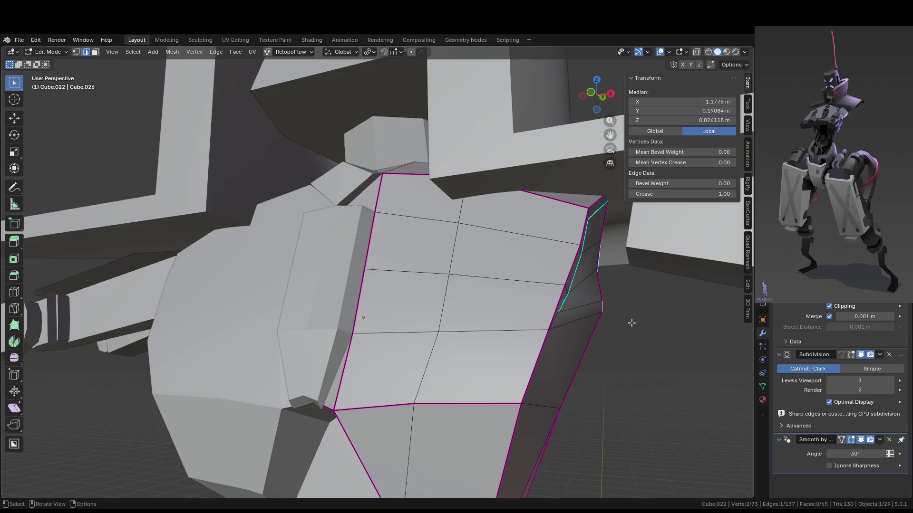
pyautogui.press('KP_1')
pyautogui.press('g')
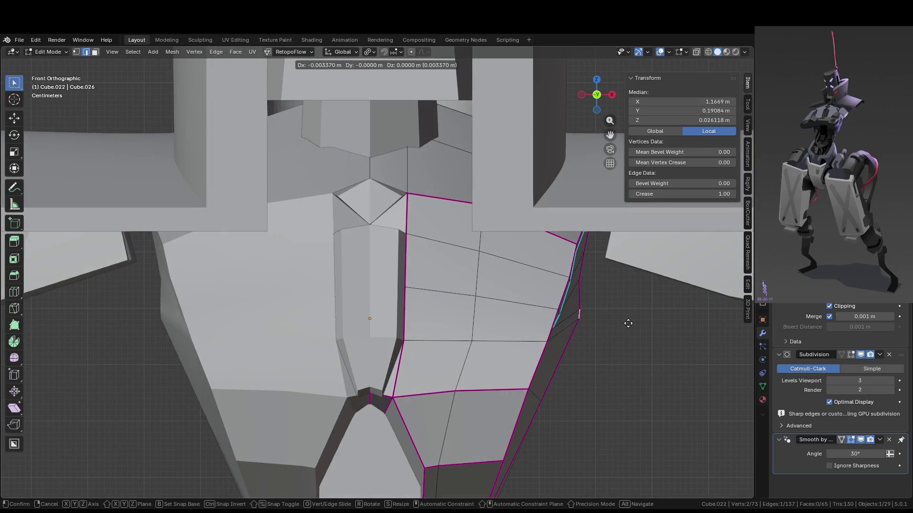
pyautogui.click(618, 326)
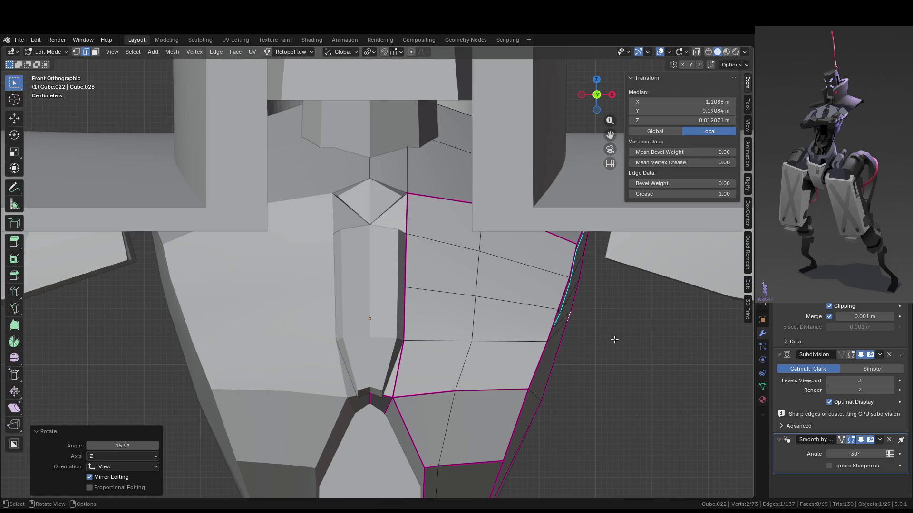
pyautogui.press('Tab')
pyautogui.moveTo(617, 341); pyautogui.dragTo(539, 331, button='middle')
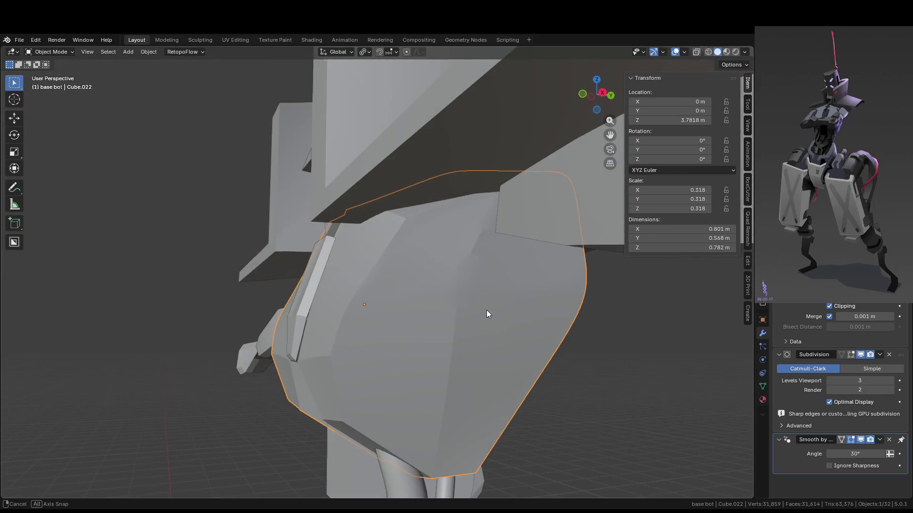
# Preview the smoothed plate and apply Shade Auto Smooth to it.
pyautogui.press('Tab')
pyautogui.scroll(3, 479, 296)
pyautogui.moveTo(479, 295); pyautogui.dragTo(598, 400, button='middle')
pyautogui.press('Tab')
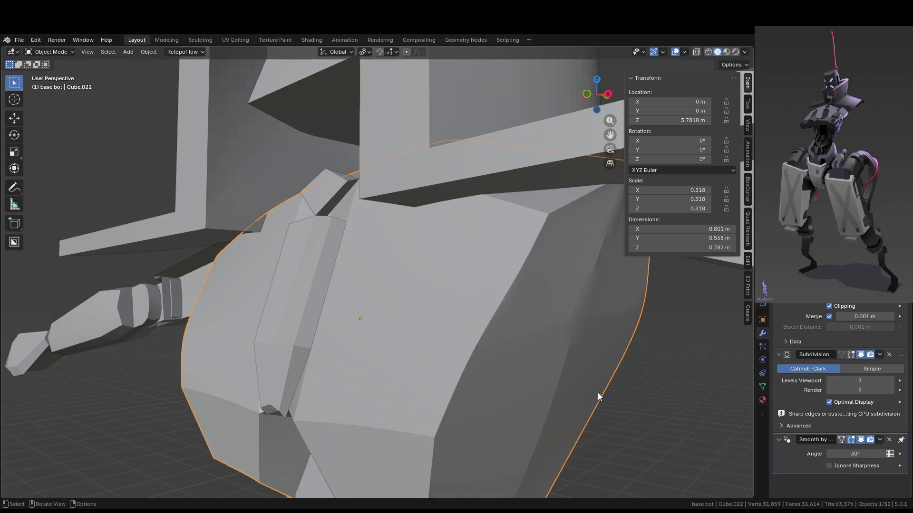
pyautogui.press('Tab')
pyautogui.moveTo(594, 284); pyautogui.dragTo(518, 214, button='middle')
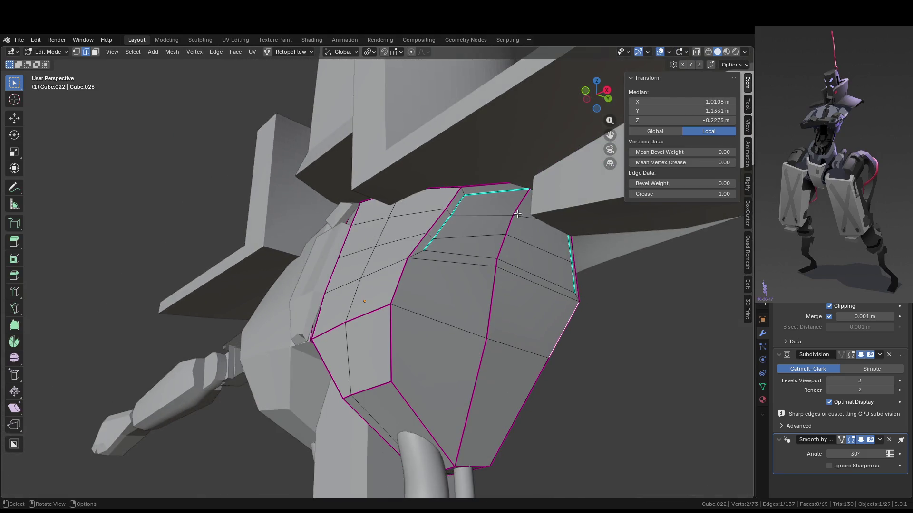
pyautogui.press('Tab')
pyautogui.rightClick(495, 307)
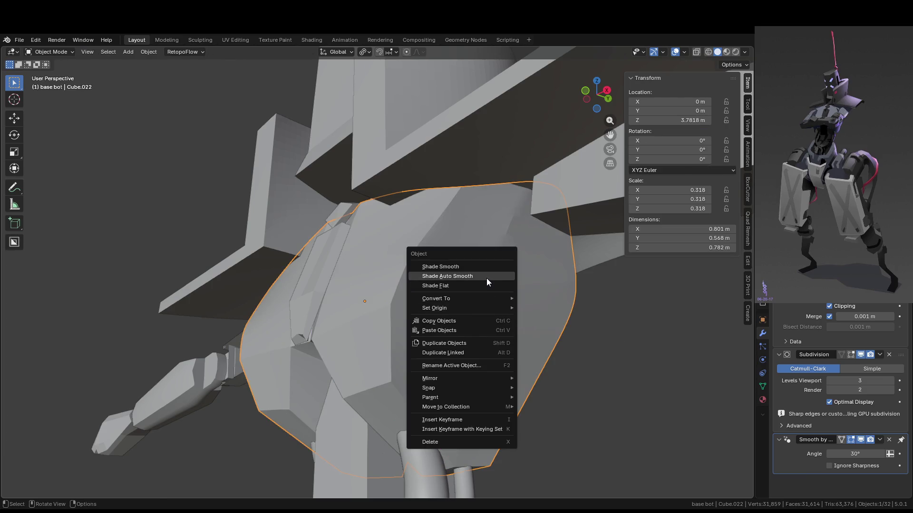
pyautogui.click(486, 279)
pyautogui.press('Tab')
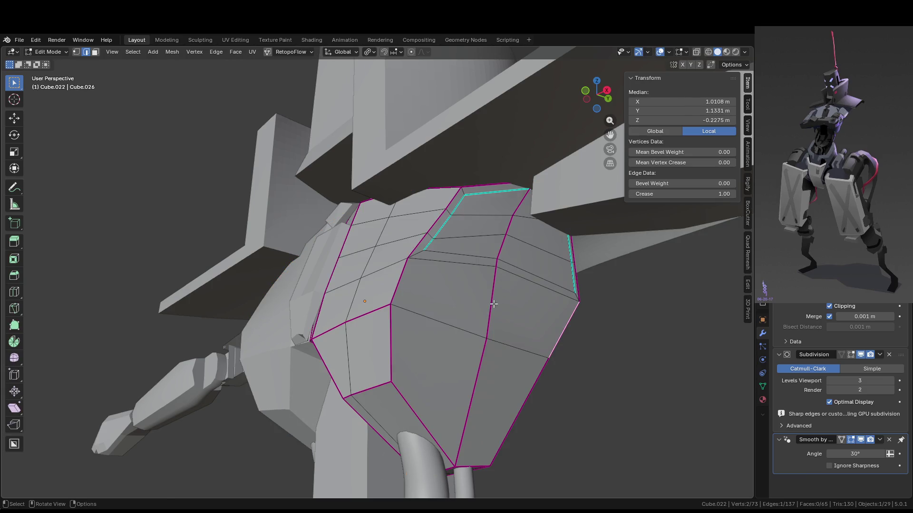
# Select all edges with the same crease and mark them as seams.
pyautogui.hotkey('shift', 'g')
pyautogui.click(493, 305)
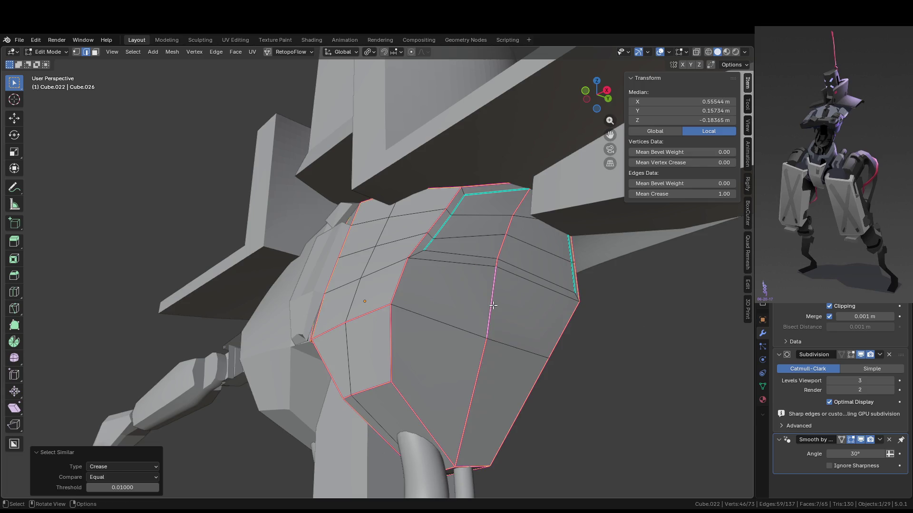
pyautogui.rightClick(552, 290)
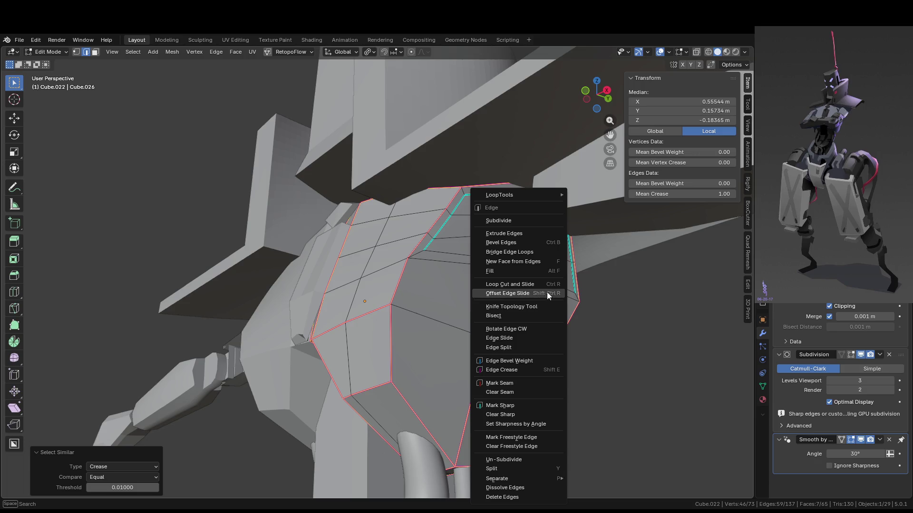
pyautogui.click(517, 384)
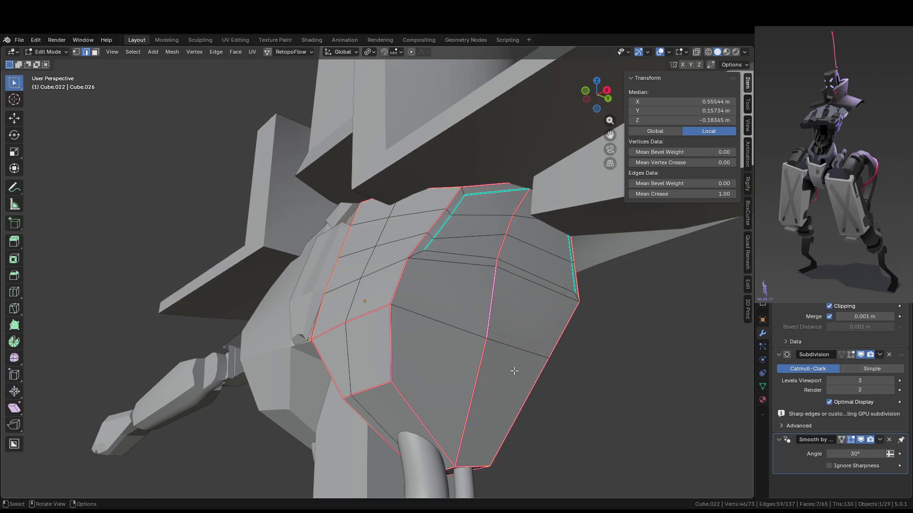
pyautogui.rightClick(506, 357)
pyautogui.click(500, 384)
# Inspect the plate on the robot, then select a single edge on the plate's top.
pyautogui.press('Tab')
pyautogui.click(553, 385)
pyautogui.moveTo(552, 385)
pyautogui.mouseDown(button='middle')
pyautogui.moveTo(631, 413)
pyautogui.moveTo(530, 407)
pyautogui.mouseUp(button='middle')
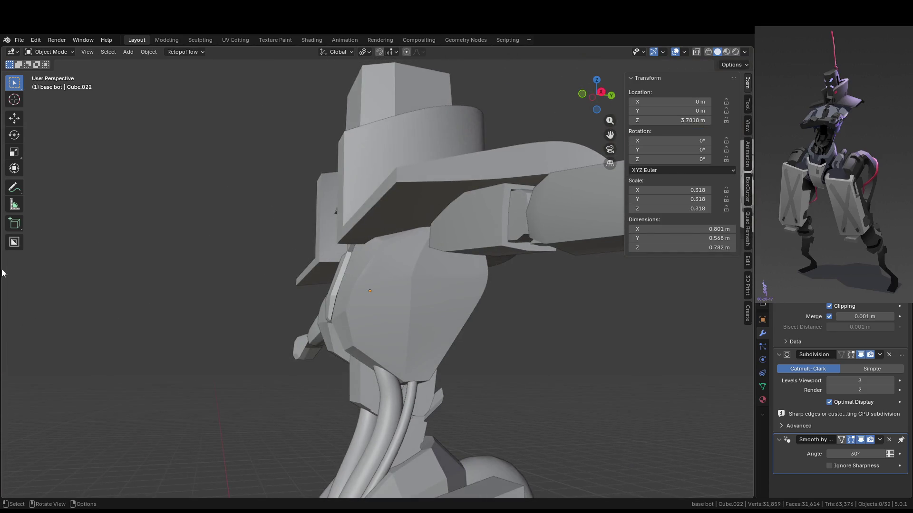
pyautogui.moveTo(449, 328)
pyautogui.mouseDown(button='middle')
pyautogui.moveTo(383, 298)
pyautogui.moveTo(529, 281)
pyautogui.moveTo(485, 243)
pyautogui.moveTo(495, 226)
pyautogui.mouseUp(button='middle')
pyautogui.press('Tab')
pyautogui.click(496, 241)
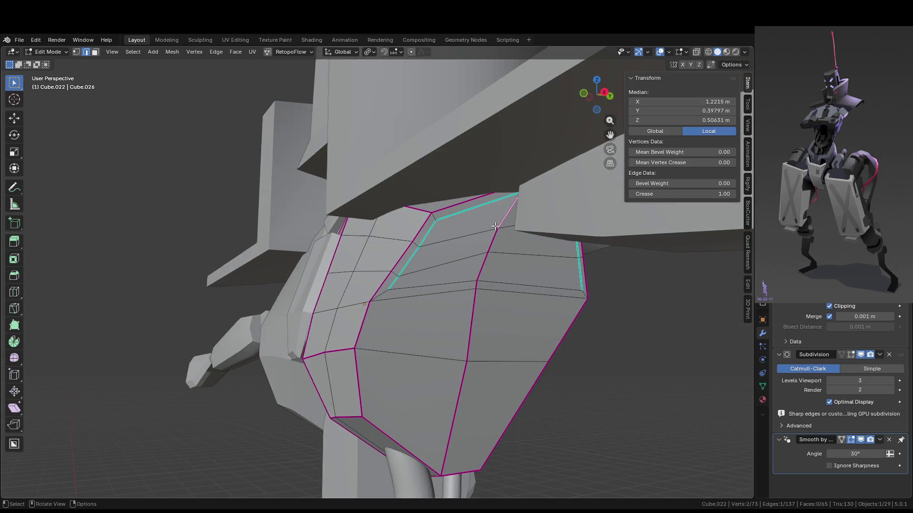
# Select the faces at the chest plate's upper corner, then try an Inset and cancel it.
pyautogui.press('3')
pyautogui.keyDown('alt'); pyautogui.click(488, 227); pyautogui.keyUp('alt')
pyautogui.moveTo(564, 271)
pyautogui.mouseDown(button='middle')
pyautogui.moveTo(587, 278)
pyautogui.moveTo(570, 261)
pyautogui.moveTo(515, 247)
pyautogui.mouseUp(button='middle')
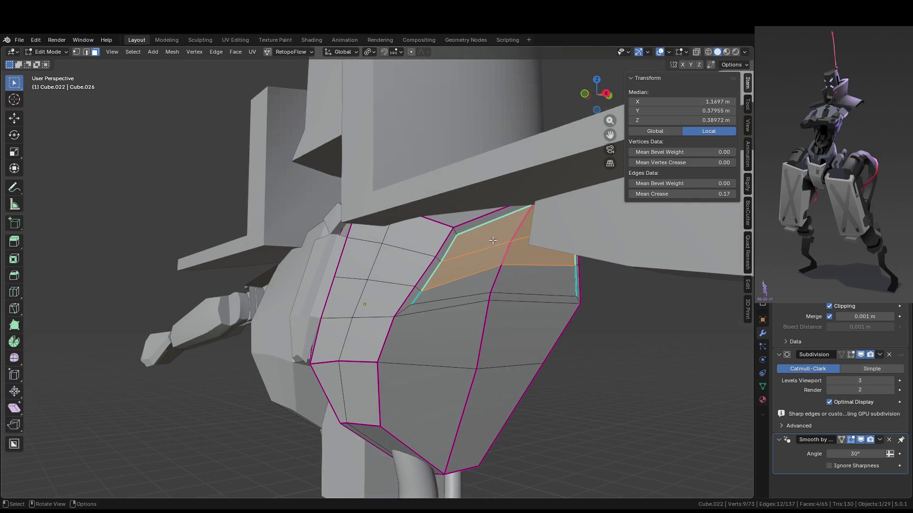
pyautogui.keyDown('alt'); pyautogui.keyDown('shift'); pyautogui.click(573, 279); pyautogui.keyUp('shift'); pyautogui.keyUp('alt')
pyautogui.press('g')
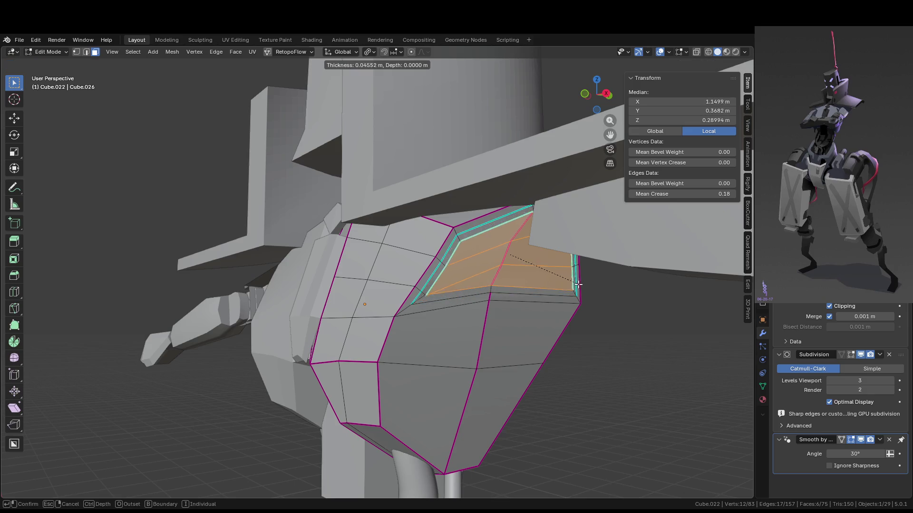
pyautogui.rightClick(575, 281)
pyautogui.moveTo(560, 278); pyautogui.dragTo(574, 275, button='middle')
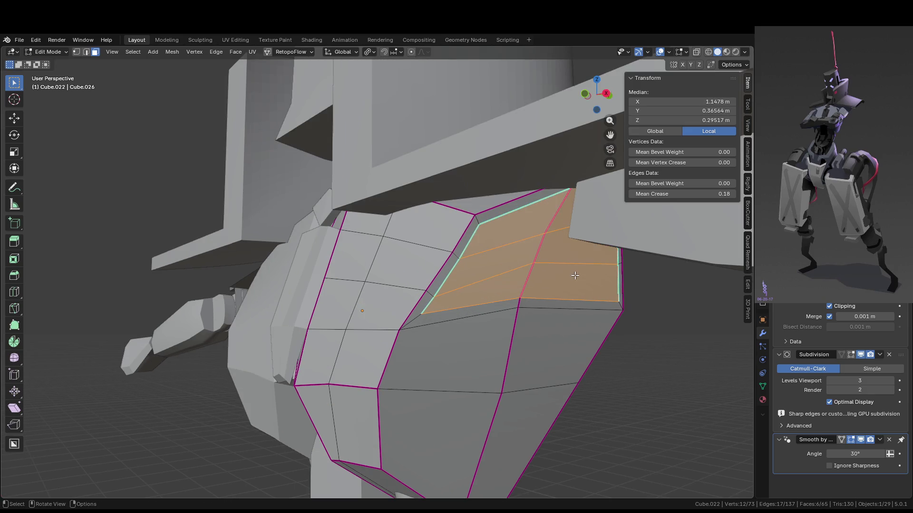
pyautogui.hotkey('ctrl', 'z')
pyautogui.moveTo(529, 223)
pyautogui.mouseDown(button='middle')
pyautogui.moveTo(666, 275)
pyautogui.moveTo(622, 306)
pyautogui.moveTo(620, 296)
pyautogui.mouseUp(button='middle')
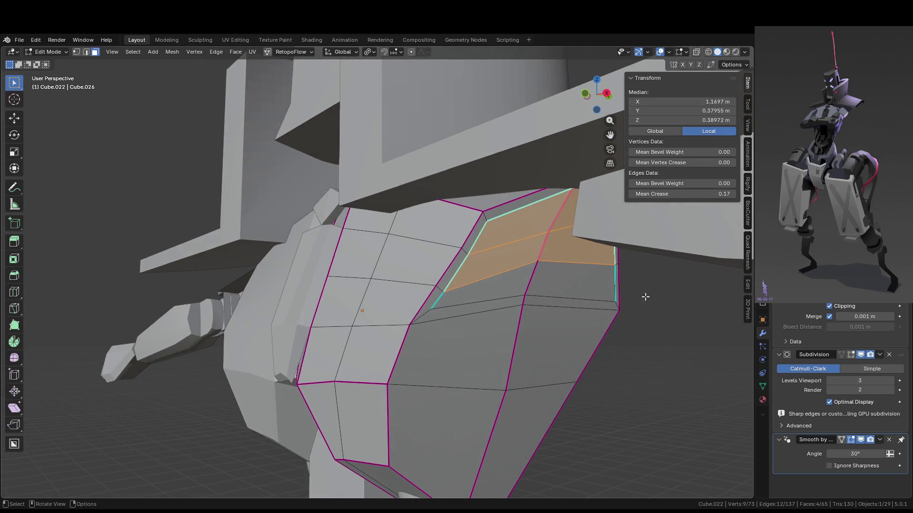
pyautogui.press('i')
pyautogui.press('Escape')
# Slide one vertex on the creased line along its edge to kink the outline.
pyautogui.click(476, 249)
pyautogui.press('1')
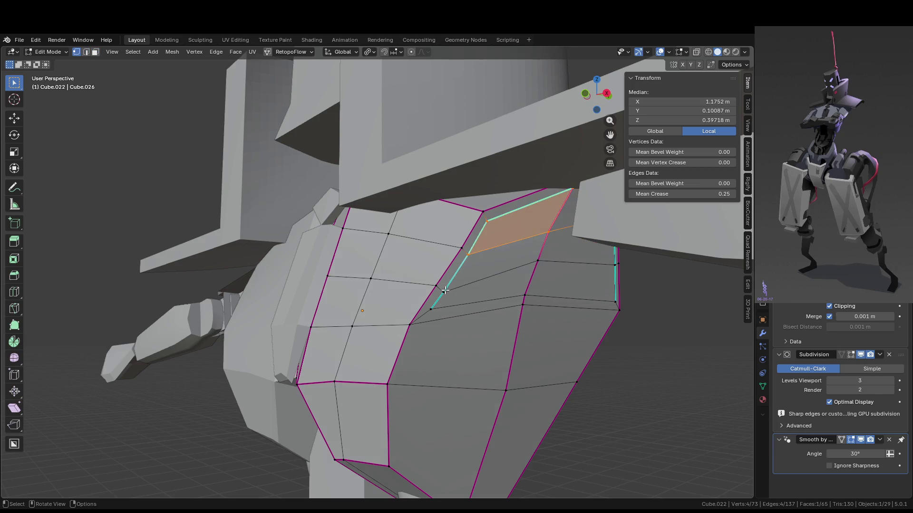
pyautogui.click(452, 283)
pyautogui.hotkey('shift', 'v')
pyautogui.click(554, 272)
pyautogui.press('g')
pyautogui.press('g')
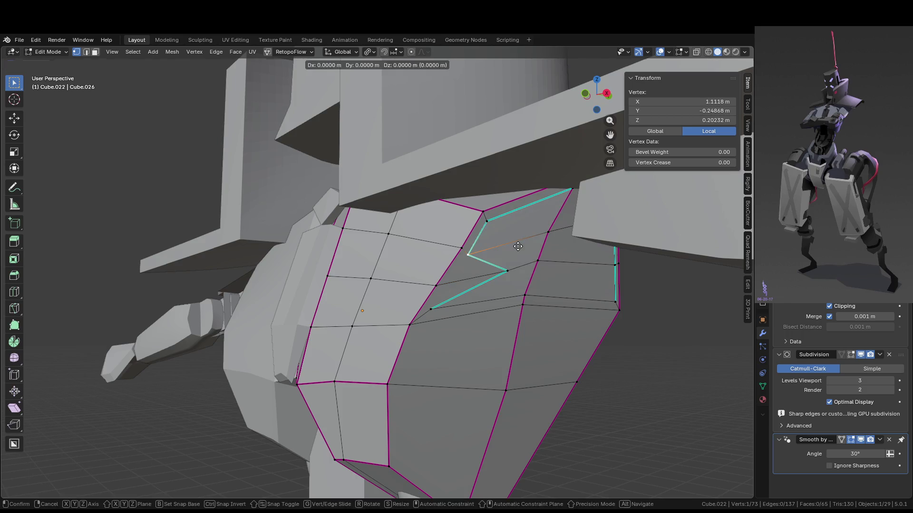
# Confirm the corner vertex's new position and slide a groove-loop vertex along its edge.
pyautogui.click(563, 235)
pyautogui.press('g')
pyautogui.press('g')
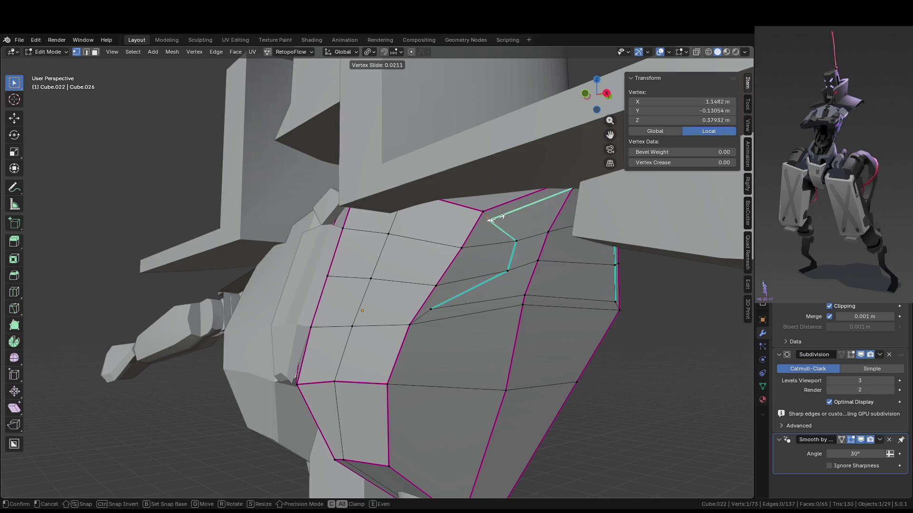
pyautogui.click(533, 209)
pyautogui.moveTo(533, 209); pyautogui.dragTo(582, 217, button='middle')
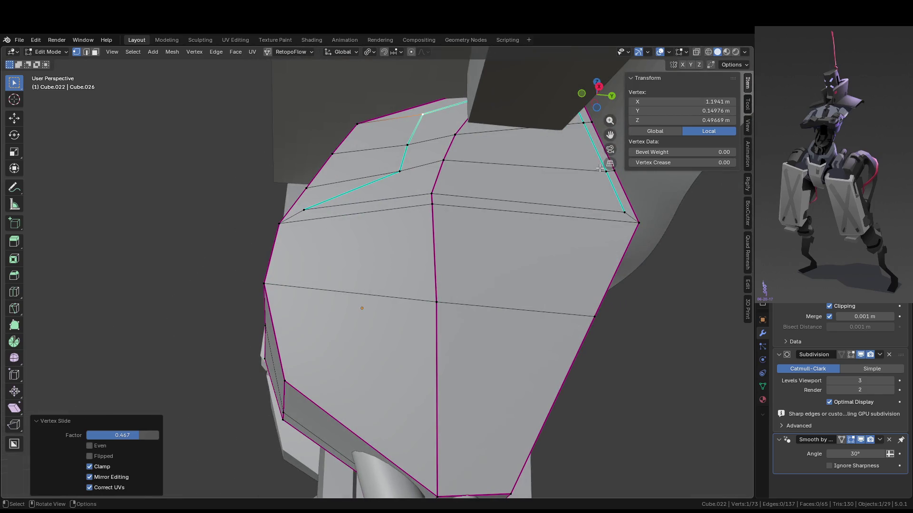
pyautogui.click(595, 177)
pyautogui.moveTo(595, 177); pyautogui.dragTo(571, 200, button='middle')
pyautogui.press('g')
pyautogui.press('g')
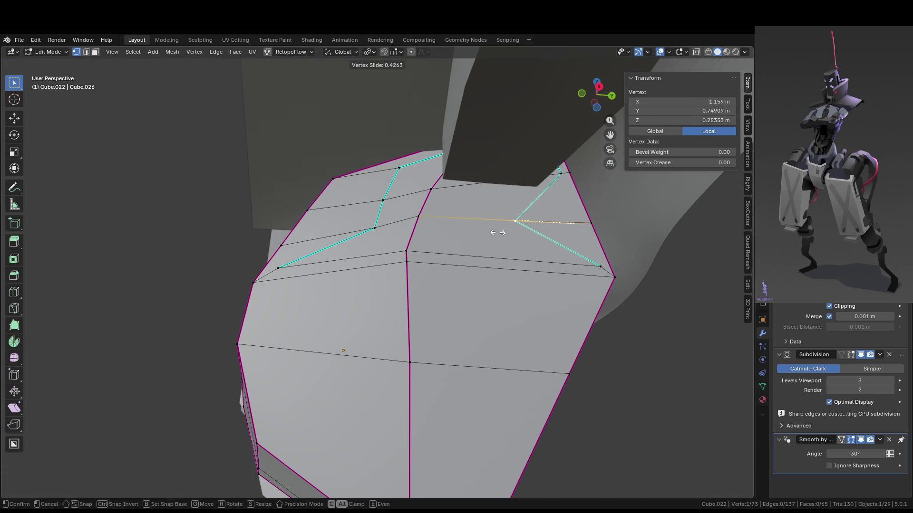
pyautogui.click(555, 169)
# Select another groove vertex, orbit around the head and collar, and pick faces beside the groove.
pyautogui.click(561, 177)
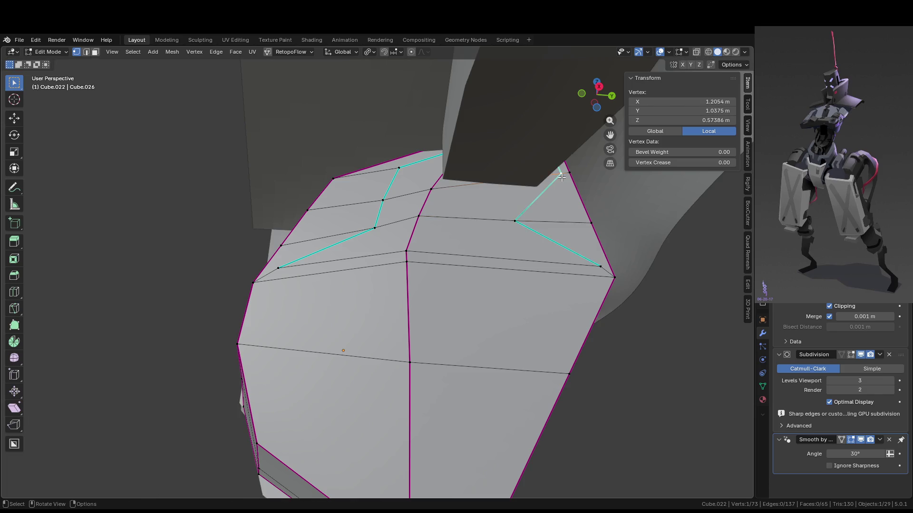
pyautogui.scroll(-5, 561, 177)
pyautogui.moveTo(561, 177)
pyautogui.mouseDown(button='middle')
pyautogui.moveTo(472, 292)
pyautogui.moveTo(486, 253)
pyautogui.moveTo(492, 281)
pyautogui.moveTo(504, 267)
pyautogui.moveTo(491, 271)
pyautogui.moveTo(474, 257)
pyautogui.mouseUp(button='middle')
pyautogui.scroll(4, 487, 257)
pyautogui.scroll(4, 491, 276)
pyautogui.press('3')
pyautogui.keyDown('shift'); pyautogui.click(501, 261); pyautogui.keyUp('shift')
pyautogui.keyDown('shift'); pyautogui.click(508, 282); pyautogui.keyUp('shift')
pyautogui.keyDown('shift'); pyautogui.click(508, 283); pyautogui.keyUp('shift')
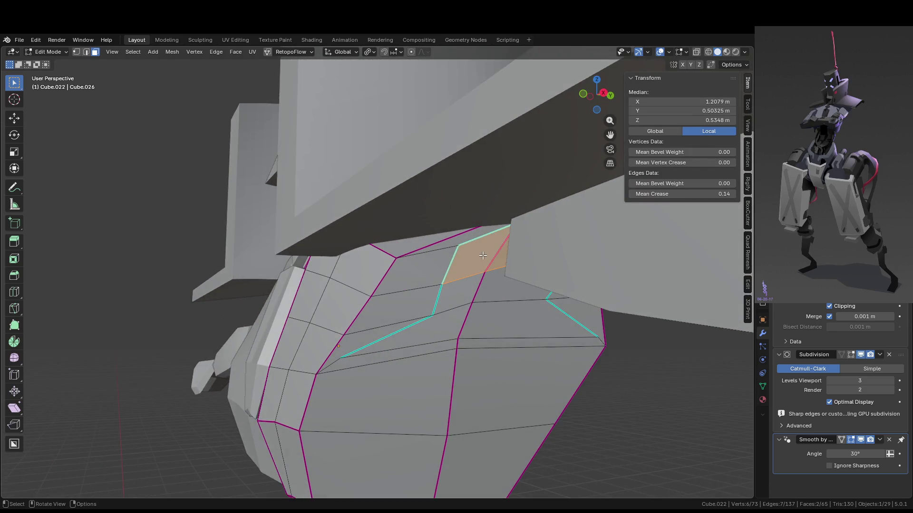
# With the chest plate isolated, vertex-slide the groove's top corner and the next groove vertex.
pyautogui.press('KP_Divide')
pyautogui.scroll(5, 552, 134)
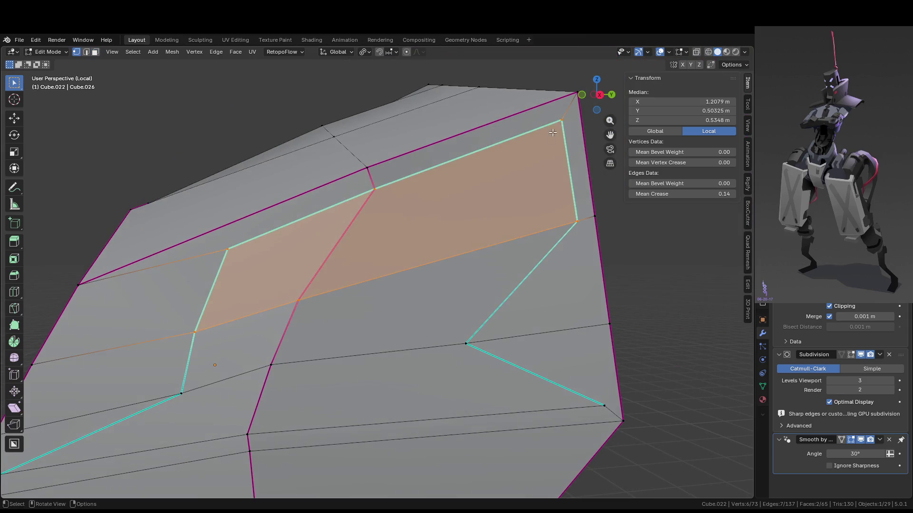
pyautogui.press('1')
pyautogui.click(561, 120)
pyautogui.hotkey('shift', 'v')
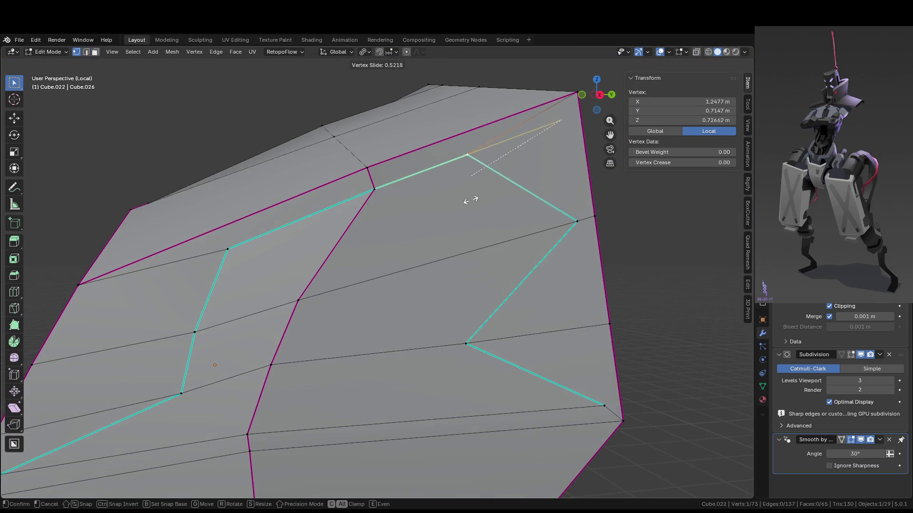
pyautogui.click(471, 201)
pyautogui.click(575, 222)
pyautogui.hotkey('shift', 'v')
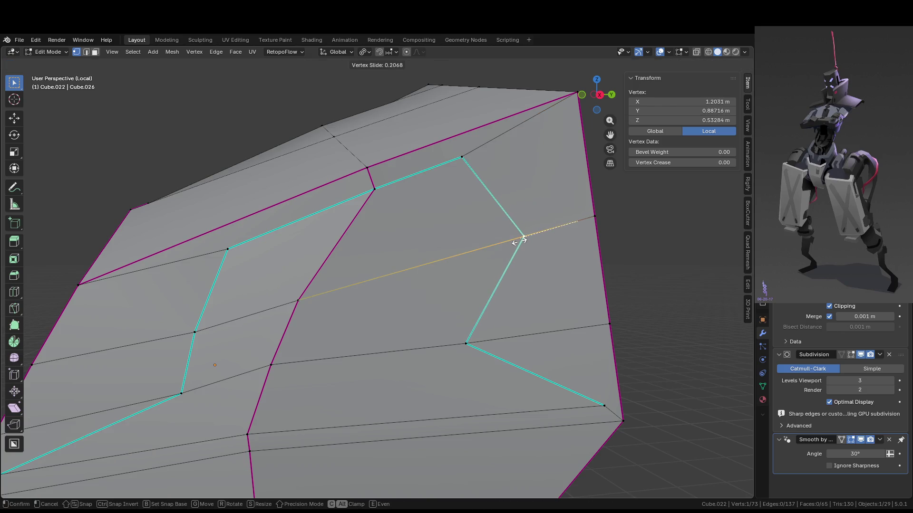
pyautogui.click(520, 241)
pyautogui.scroll(-5, 517, 263)
# Re-isolate the chest plate and slide the groove vertex near the top along its edge.
pyautogui.press('KP_Divide')
pyautogui.moveTo(516, 262); pyautogui.dragTo(443, 271, button='middle')
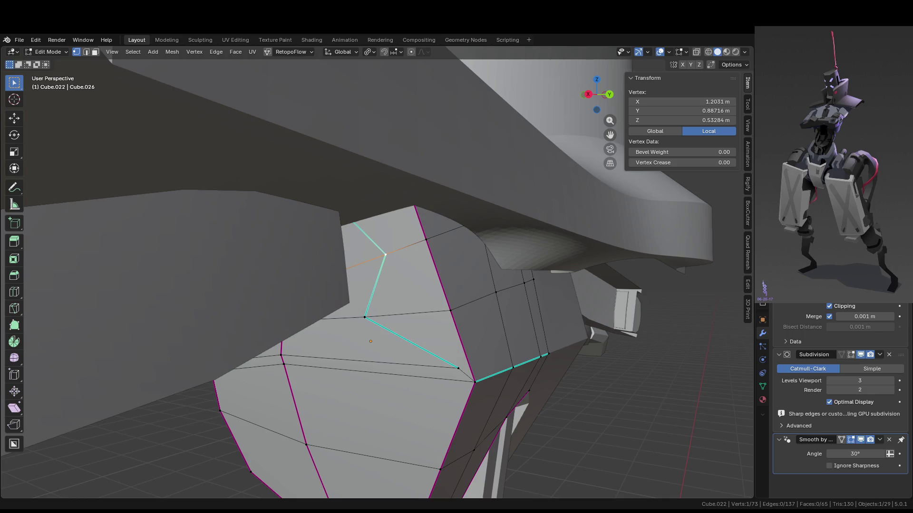
pyautogui.moveTo(400, 222); pyautogui.dragTo(419, 218, button='middle')
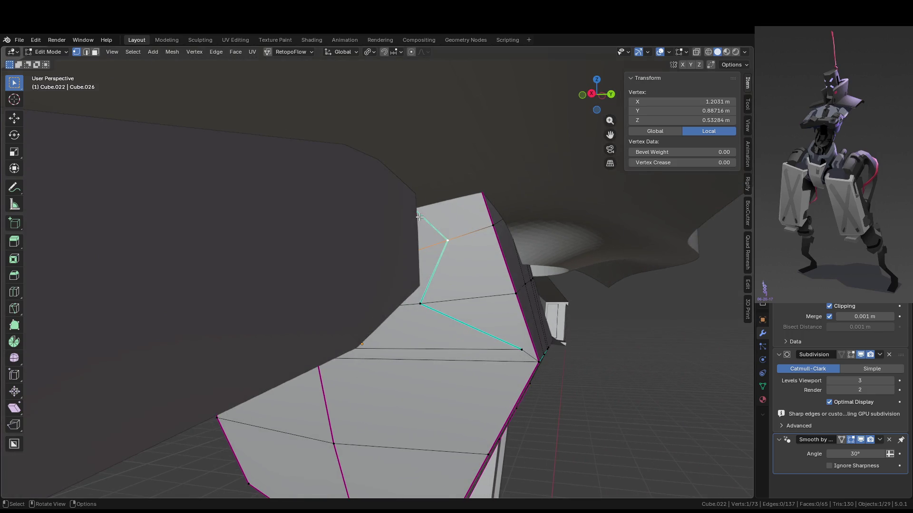
pyautogui.press('KP_Divide')
pyautogui.click(357, 131)
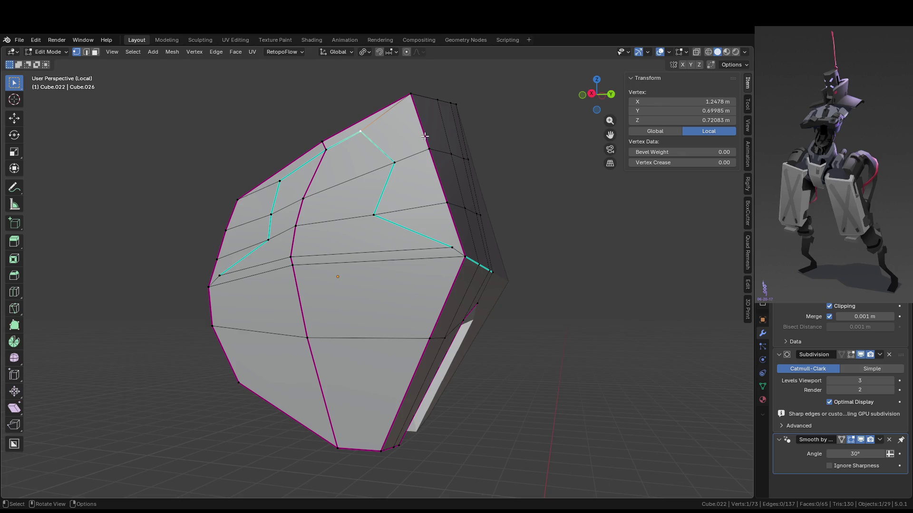
pyautogui.moveTo(420, 137); pyautogui.dragTo(440, 140, button='middle')
pyautogui.press('g')
pyautogui.press('g')
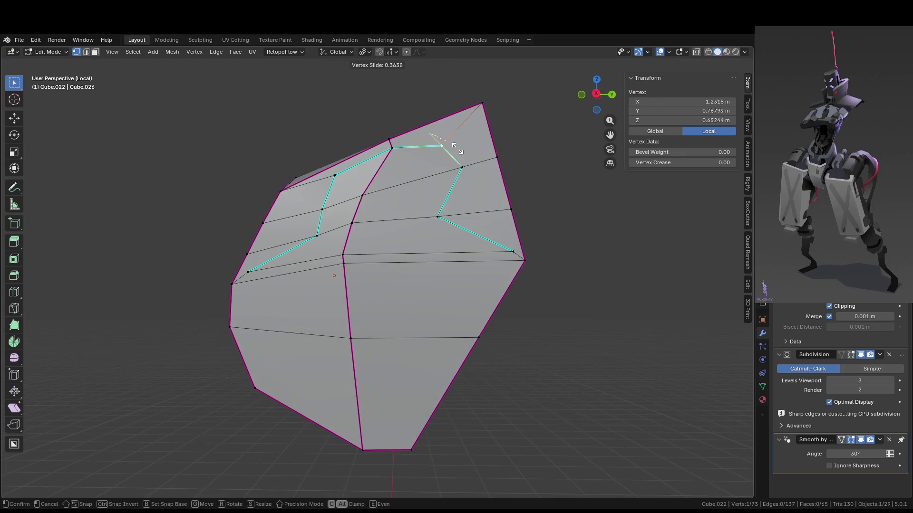
pyautogui.click(469, 140)
pyautogui.press('g')
pyautogui.press('g')
pyautogui.click(472, 138)
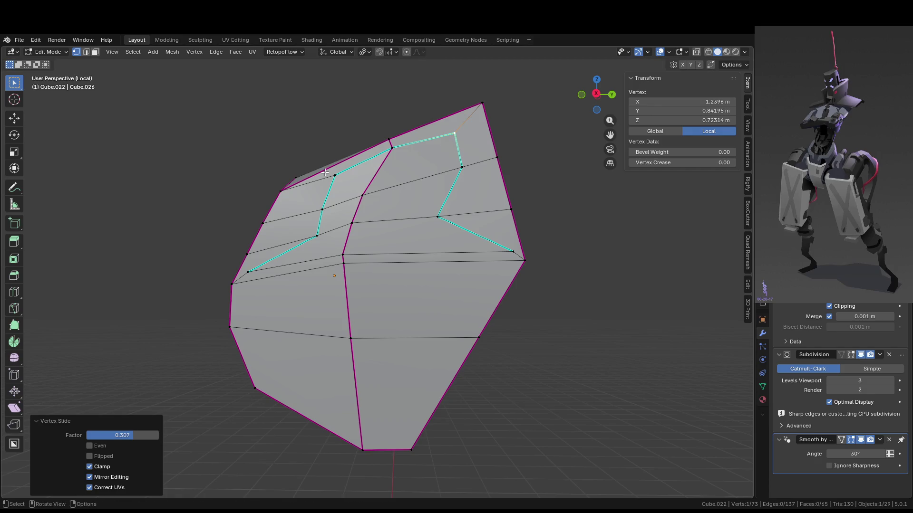
# Slide two more groove vertices along their edges, one to factor 0.405.
pyautogui.click(328, 173)
pyautogui.press('g')
pyautogui.press('g')
pyautogui.click(380, 178)
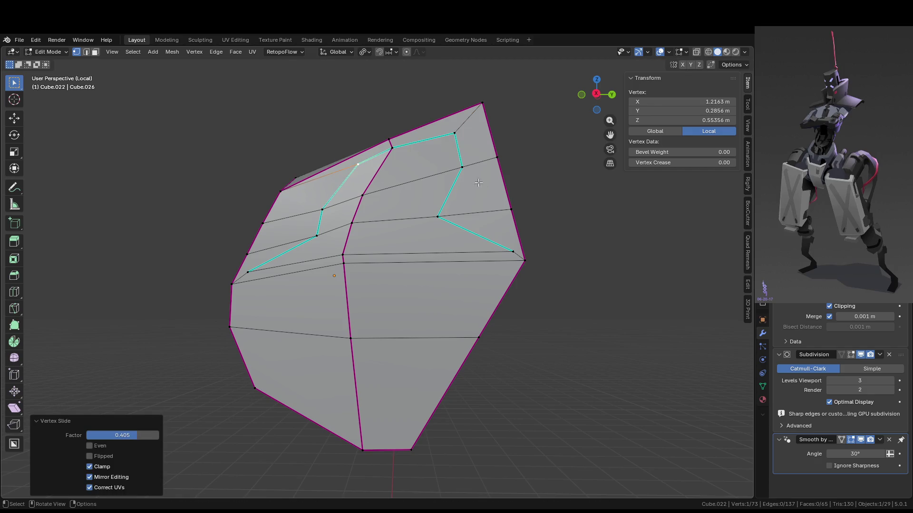
pyautogui.press('g')
pyautogui.press('g')
pyautogui.click(461, 170)
# Preview the smoothed plate, re-slide the top-edge groove vertex, then bring back the full robot.
pyautogui.press('Tab')
pyautogui.moveTo(556, 205)
pyautogui.mouseDown(button='middle')
pyautogui.moveTo(564, 210)
pyautogui.moveTo(534, 231)
pyautogui.mouseUp(button='middle')
pyautogui.press('Tab')
pyautogui.press('Tab')
pyautogui.press('Tab')
pyautogui.click(463, 164)
pyautogui.press('g')
pyautogui.press('g')
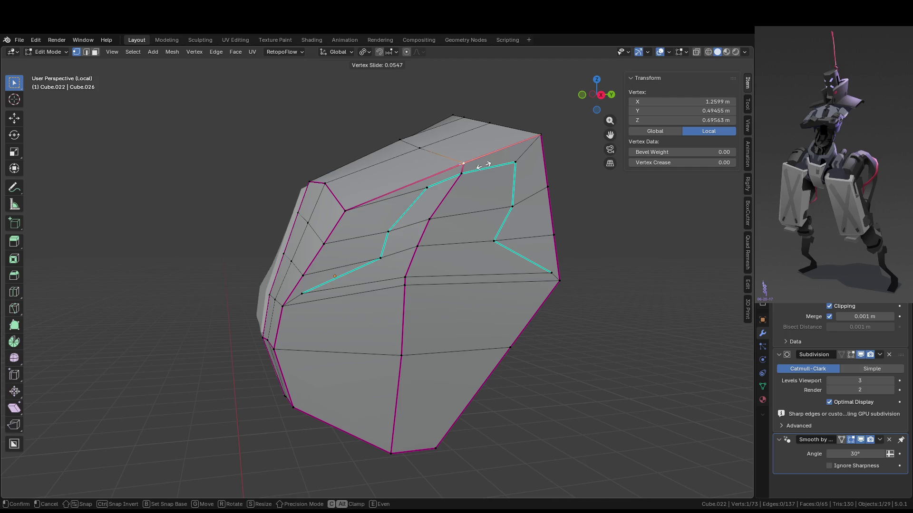
pyautogui.click(488, 164)
pyautogui.press('Tab')
pyautogui.moveTo(491, 178); pyautogui.dragTo(461, 175, button='middle')
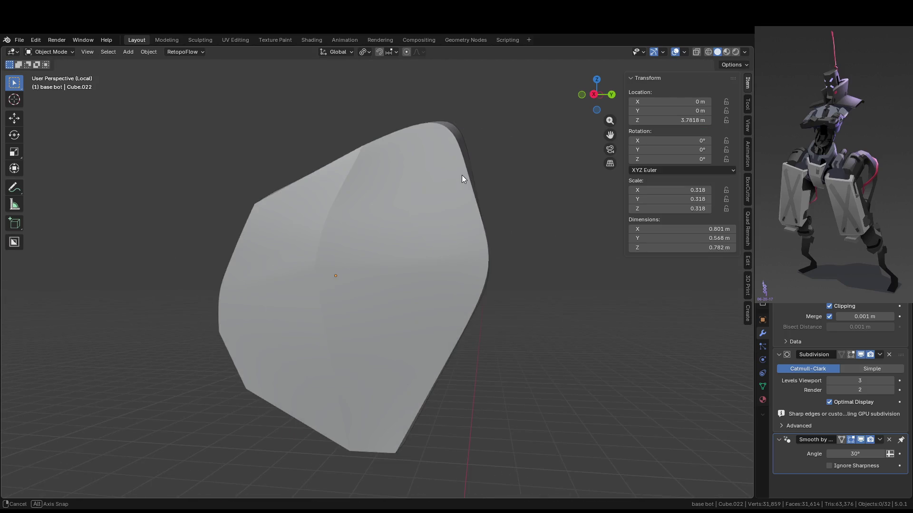
pyautogui.press('Tab')
pyautogui.press('KP_Divide')
pyautogui.moveTo(524, 183)
pyautogui.mouseDown(button='middle')
pyautogui.moveTo(515, 186)
pyautogui.moveTo(554, 205)
pyautogui.moveTo(519, 230)
pyautogui.moveTo(428, 228)
pyautogui.moveTo(499, 220)
pyautogui.moveTo(509, 199)
pyautogui.moveTo(407, 276)
pyautogui.moveTo(465, 286)
pyautogui.mouseUp(button='middle')
# Raise the collar piece's two lower edges slightly along Z.
pyautogui.scroll(2, 500, 242)
pyautogui.click(499, 242)
pyautogui.hotkey('alt', 'q')
pyautogui.press('2')
pyautogui.press('KP_Divide')
pyautogui.keyDown('shift'); pyautogui.click(458, 273); pyautogui.keyUp('shift')
pyautogui.press('g')
pyautogui.press('z')
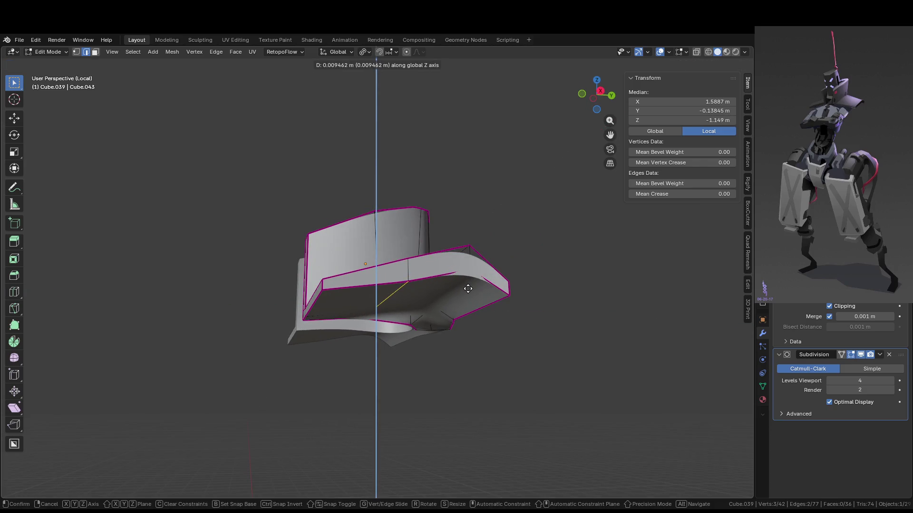
pyautogui.click(468, 285)
pyautogui.moveTo(468, 285)
pyautogui.mouseDown(button='middle')
pyautogui.moveTo(587, 243)
pyautogui.moveTo(597, 263)
pyautogui.moveTo(473, 289)
pyautogui.mouseUp(button='middle')
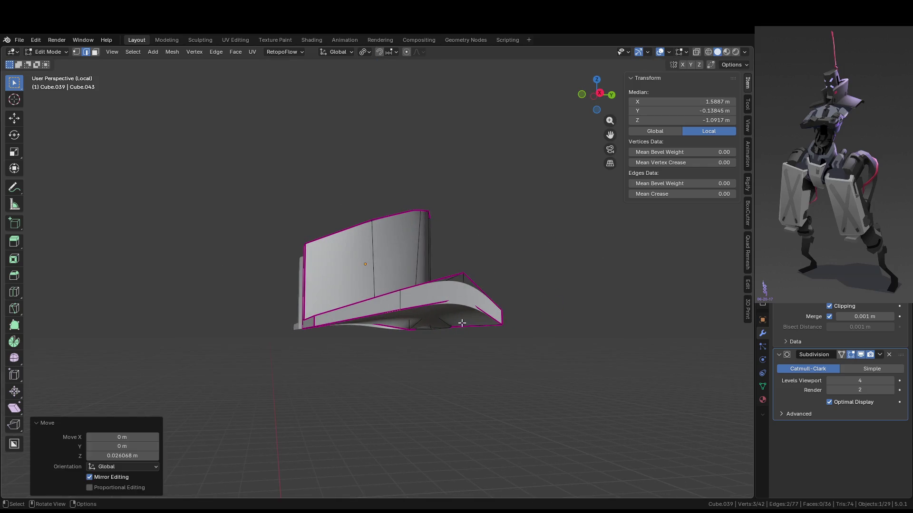
# Select the upper arm, forearm and hand pieces and lower them along Z.
pyautogui.press('KP_Divide')
pyautogui.moveTo(458, 329)
pyautogui.mouseDown(button='middle')
pyautogui.moveTo(443, 329)
pyautogui.moveTo(451, 335)
pyautogui.moveTo(452, 305)
pyautogui.mouseUp(button='middle')
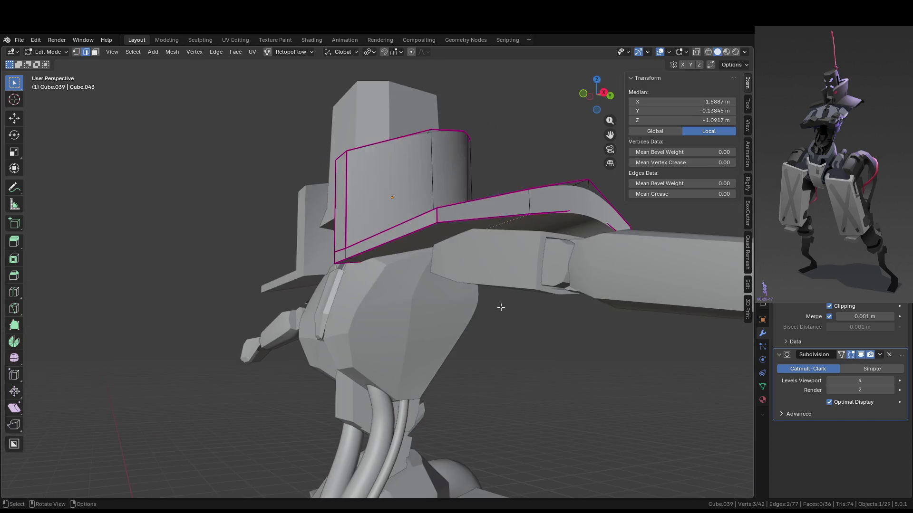
pyautogui.press('Tab')
pyautogui.click(510, 321)
pyautogui.click(543, 293)
pyautogui.scroll(-5, 543, 292)
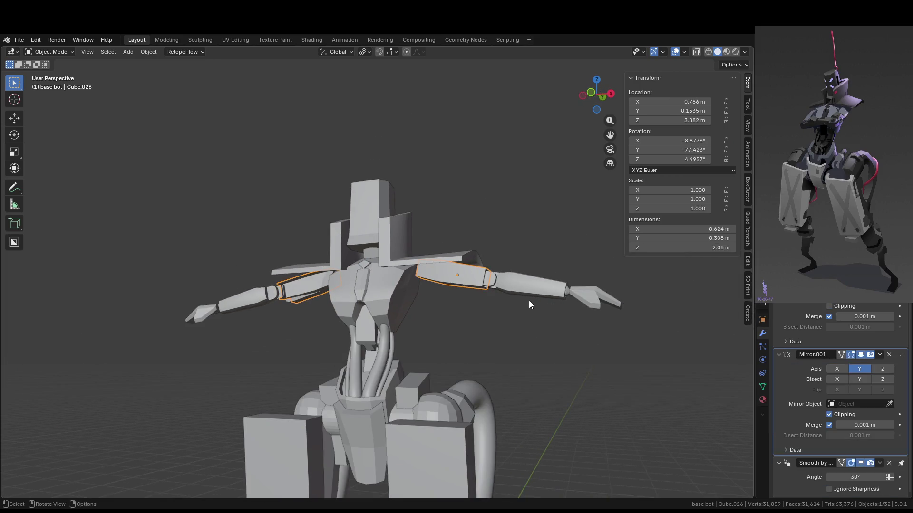
pyautogui.moveTo(530, 300); pyautogui.dragTo(561, 294, button='middle')
pyautogui.keyDown('shift'); pyautogui.moveTo(490, 277); pyautogui.dragTo(616, 330); pyautogui.keyUp('shift')
pyautogui.press('g')
pyautogui.press('z')
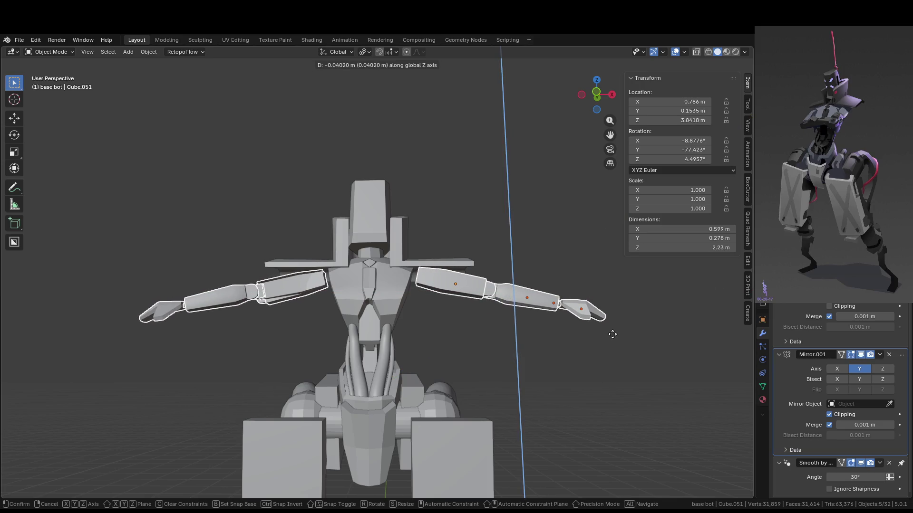
pyautogui.click(614, 337)
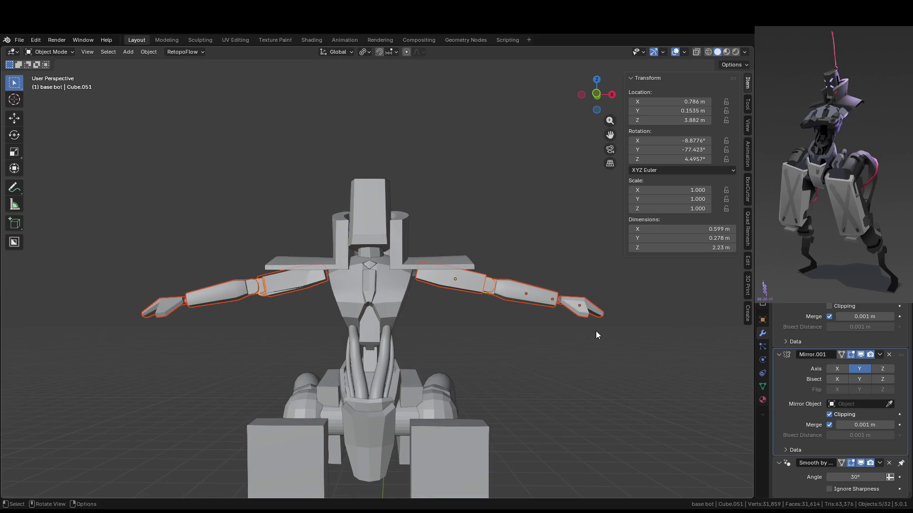
# In front view, lower the arm pieces further to Location Z 3.8241 m.
pyautogui.press('KP_3')
pyautogui.press('KP_1')
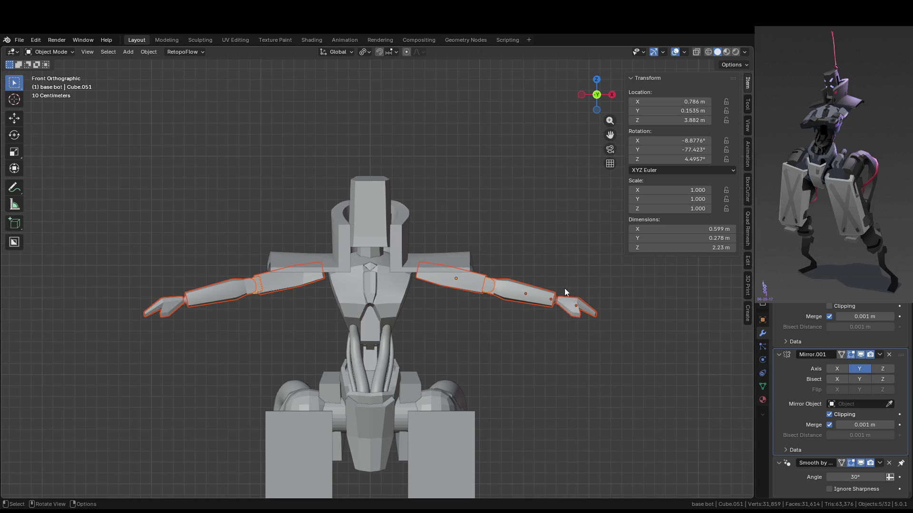
pyautogui.scroll(3, 565, 289)
pyautogui.press('g')
pyautogui.press('z')
pyautogui.click(583, 284)
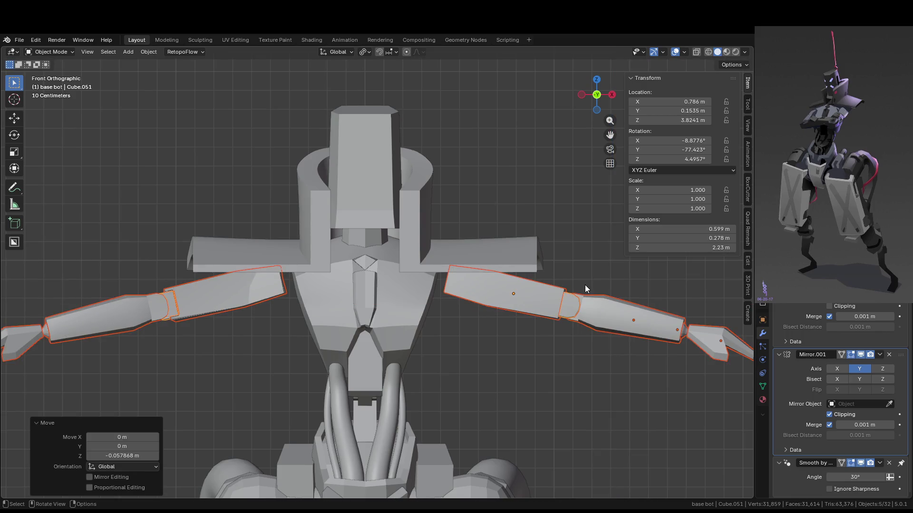